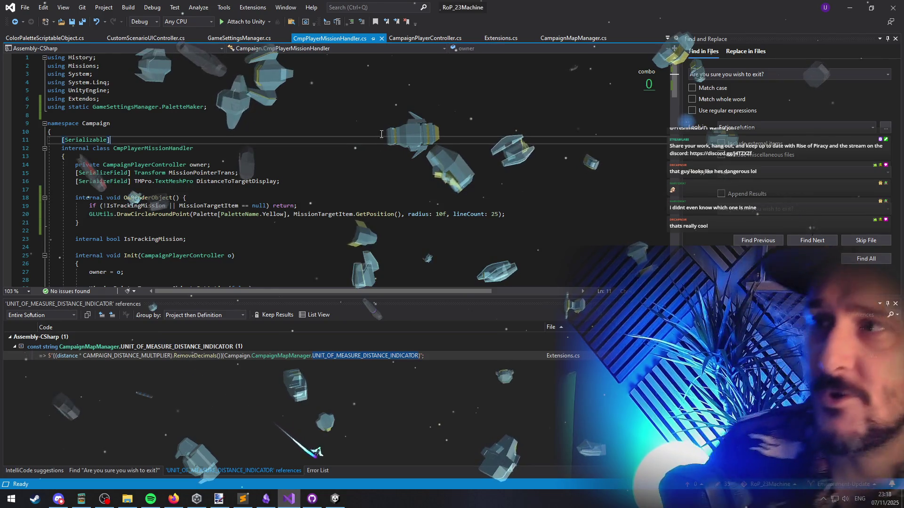
Return from Visual Studio to Unity and launch play mode to reach the Rise of Piracy main menu
key("alt+Tab")
left_click(436, 27)
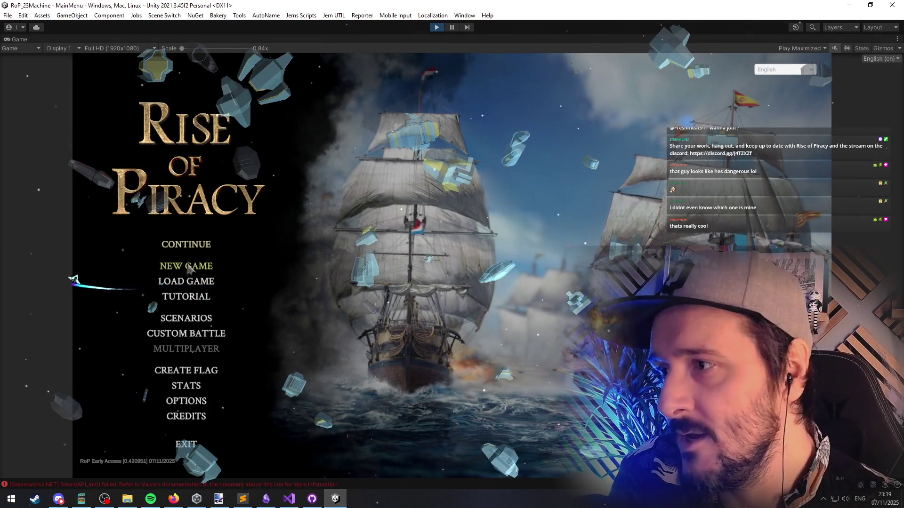
Glance at New Game, go back, and Continue the saved campaign onto CampaignMap_1
left_click(188, 268)
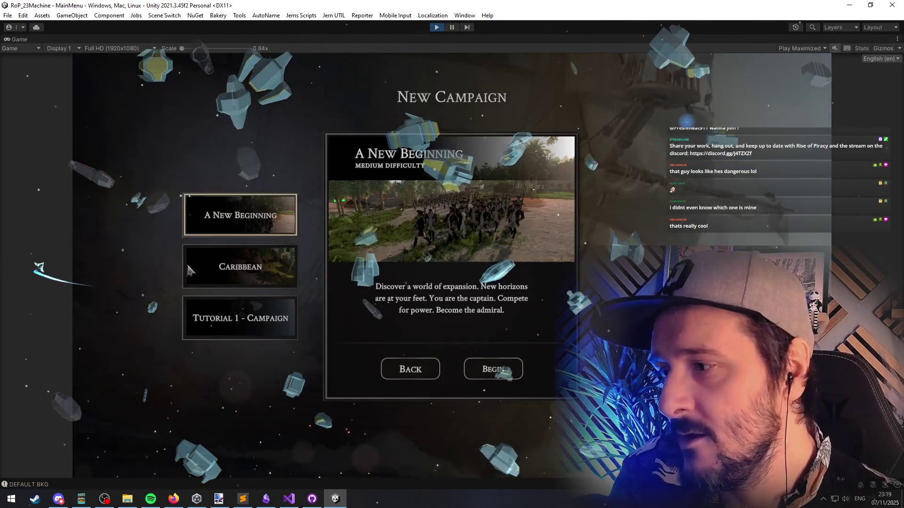
left_click(386, 360)
left_click(177, 246)
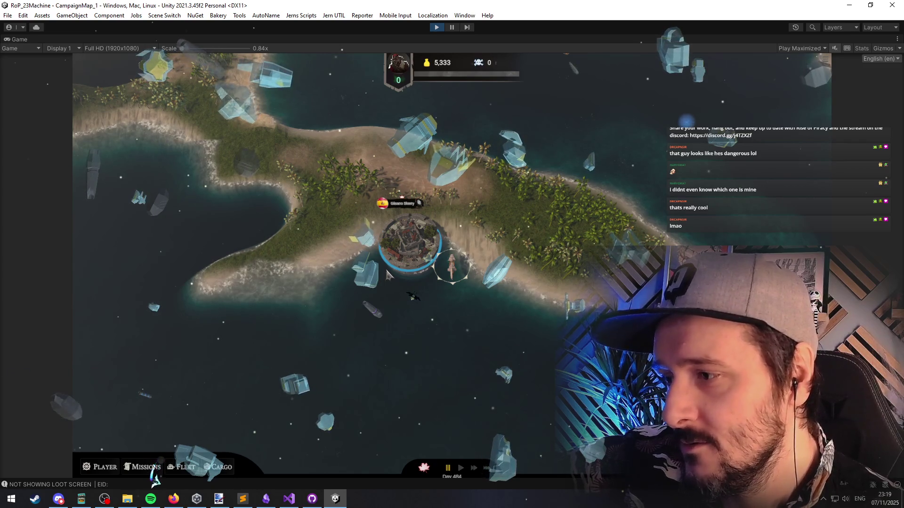
Pause campaign time with Space and enter the Gilsano Skerry port on the map
key("space")
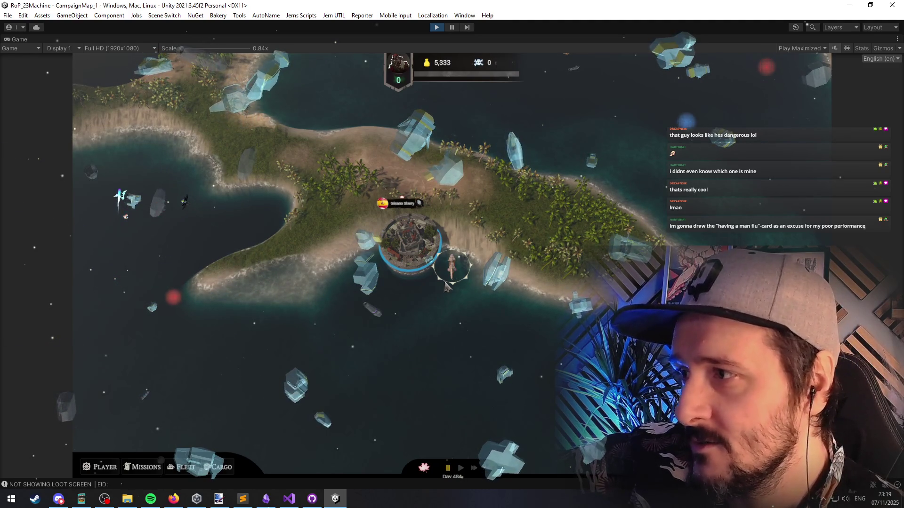
left_click(439, 228)
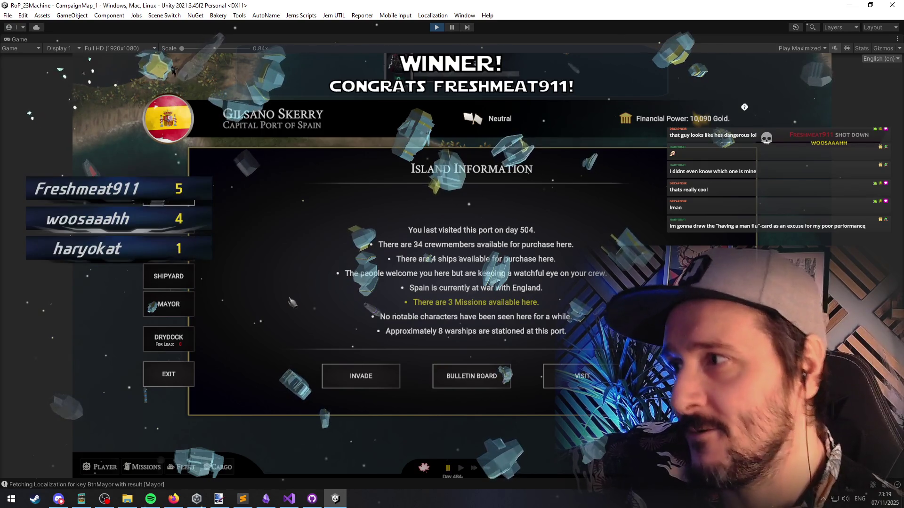
left_click(497, 380)
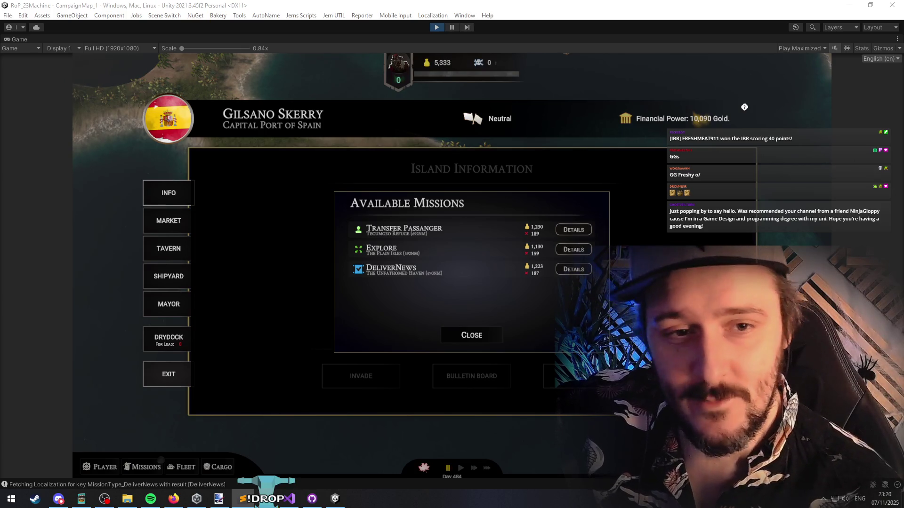
key("alt+Tab")
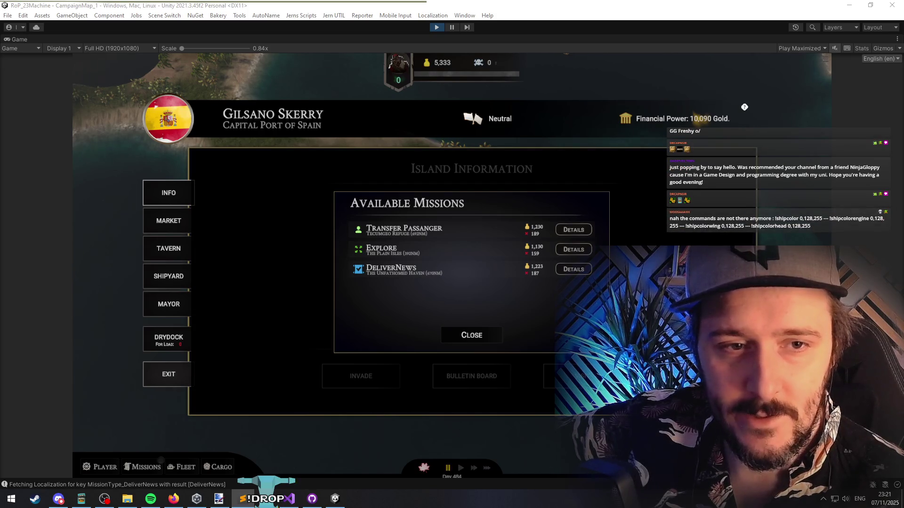
Close the missions list and open the drydock's ship Upgrades Available popup
left_click(484, 335)
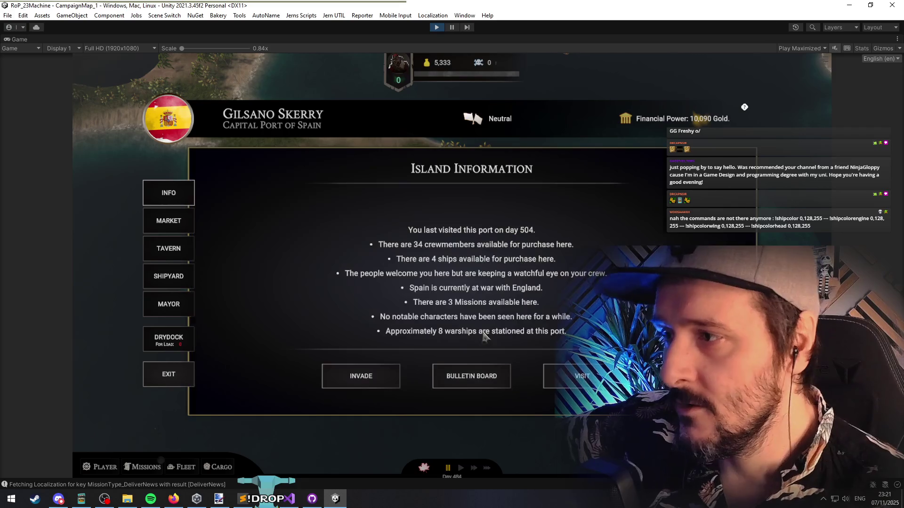
left_click(171, 337)
left_click(533, 218)
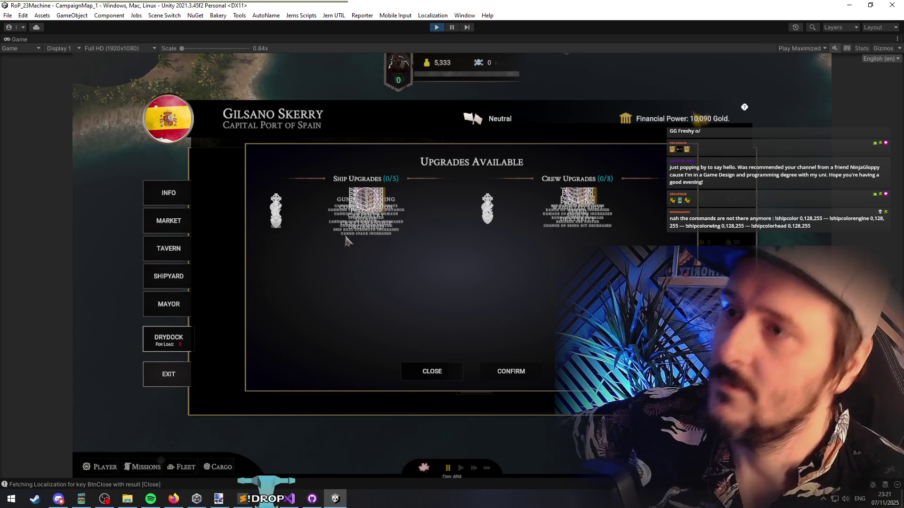
Check the Console, toggling the info log messages off and on, then close it
left_click(55, 485)
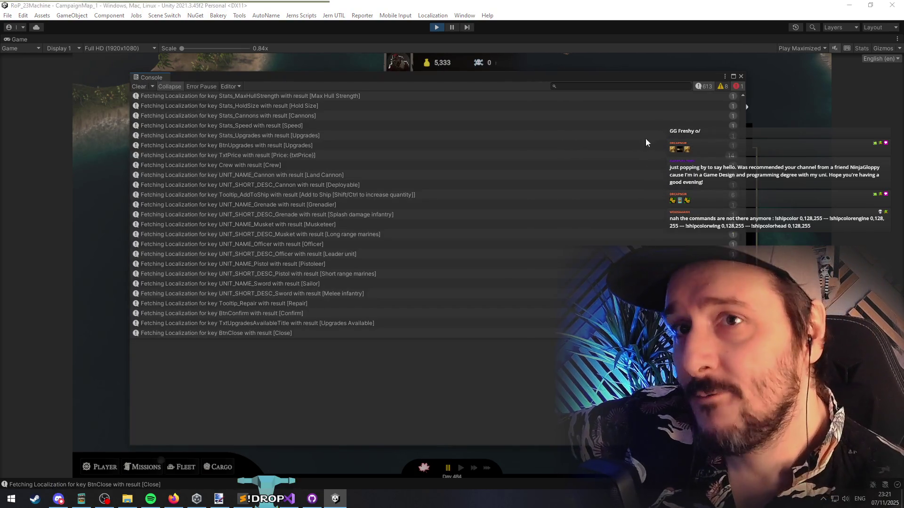
left_click(703, 88)
left_click(703, 86)
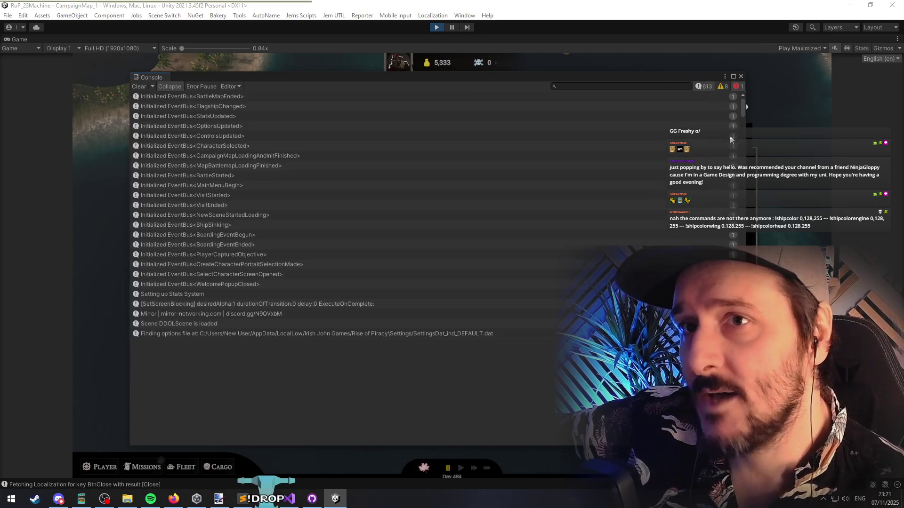
mouse_move(742, 110)
left_mouse_down()
mouse_move(742, 212)
mouse_move(733, 60)
left_mouse_up()
left_click(741, 76)
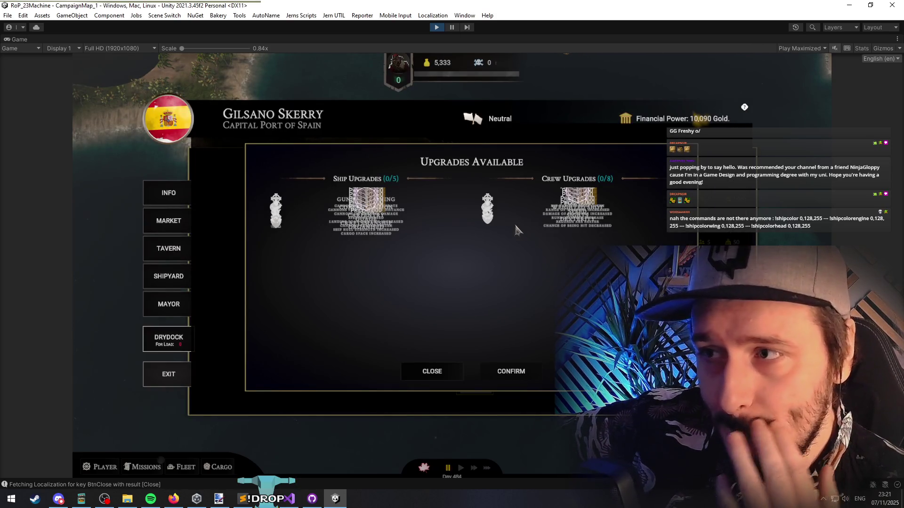
Pause play mode and step through the campaign canvases to MissionCanvas, framing it in the scene
left_click(451, 27)
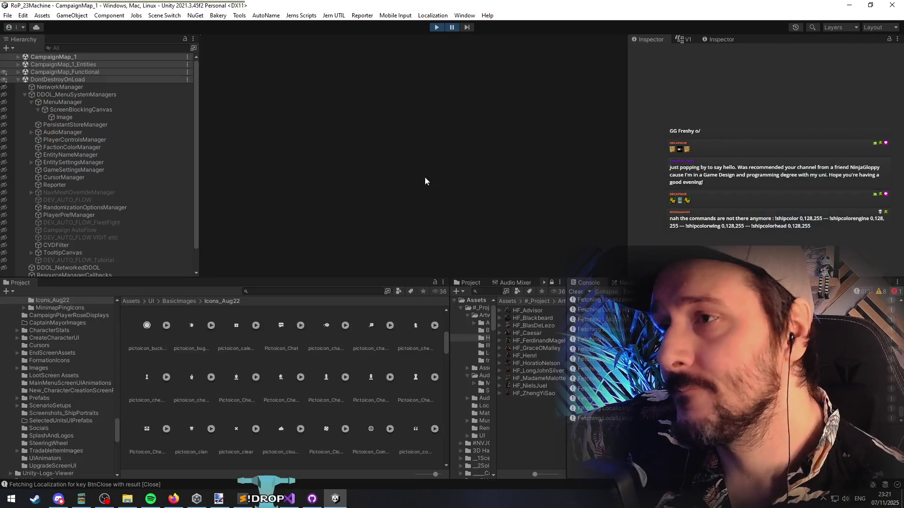
scroll(343, 164, "up", 6)
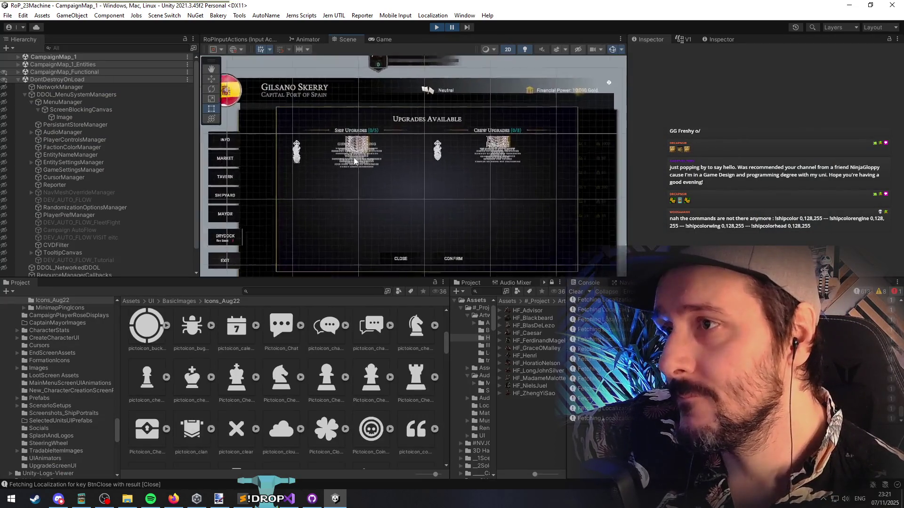
left_click(355, 160)
scroll(356, 163, "up", 2)
left_click(340, 128)
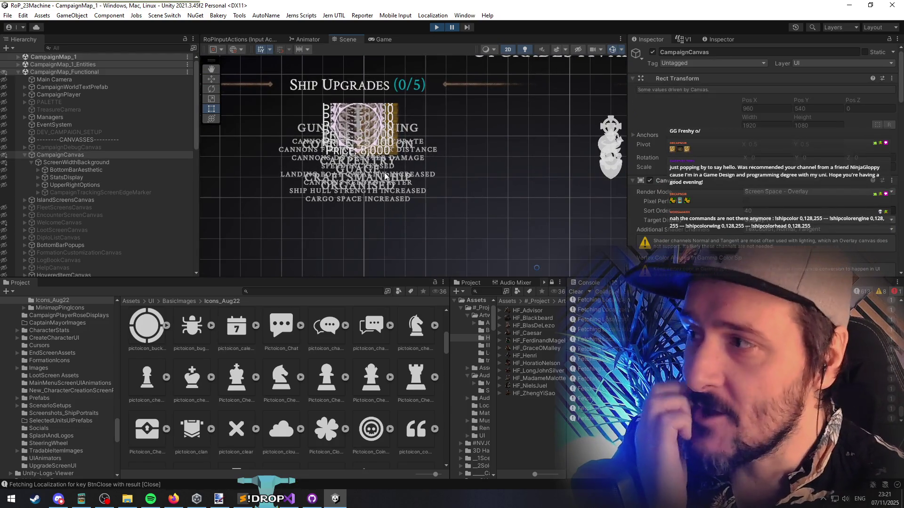
left_click(380, 140)
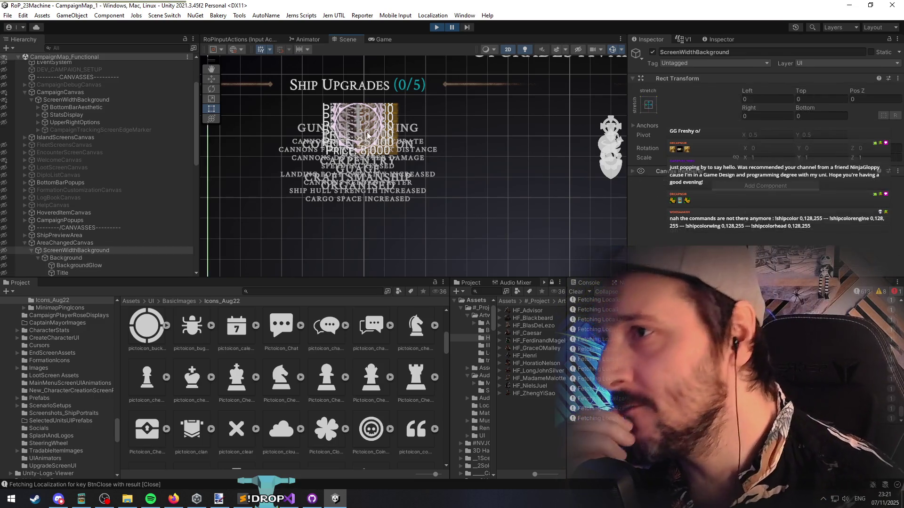
left_click(354, 138)
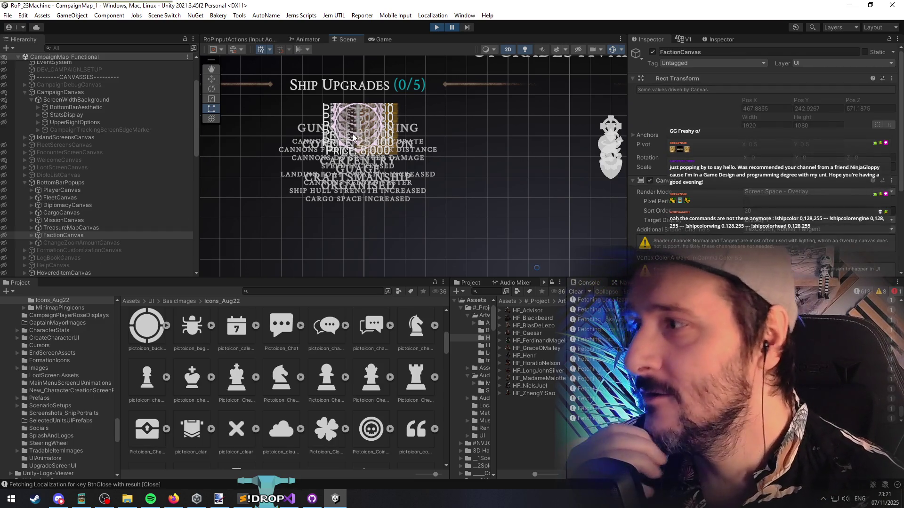
left_click(353, 138)
left_click(354, 138)
key("f")
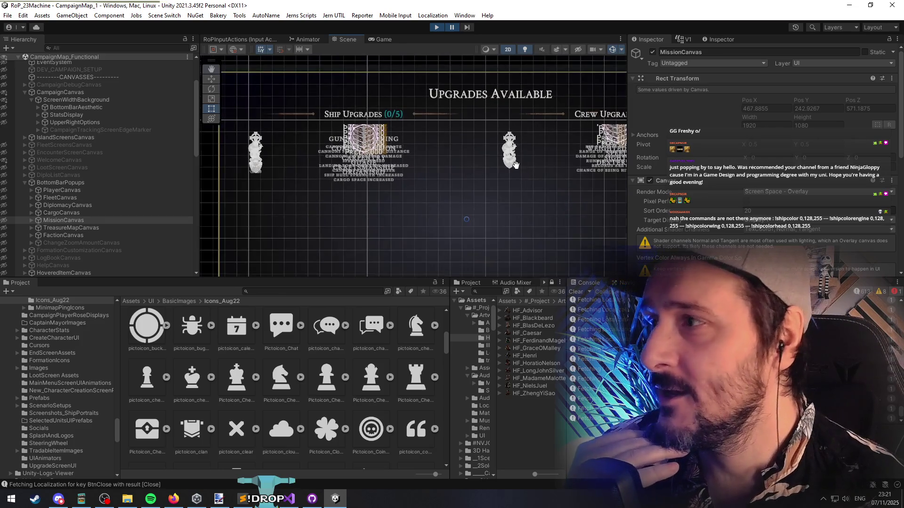
Box-select the popup's crew upgrade items and select an upgrade item's Icons object
left_click(587, 143)
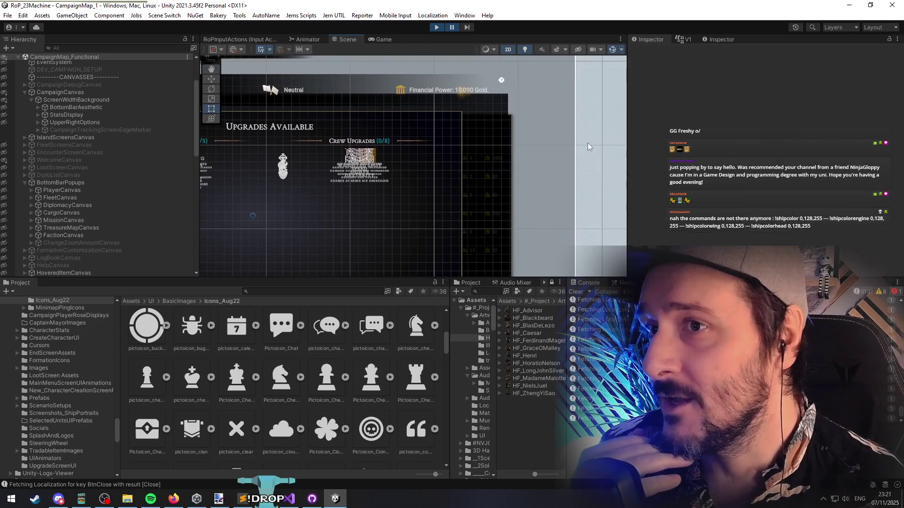
left_click_drag(487, 178, 321, 185)
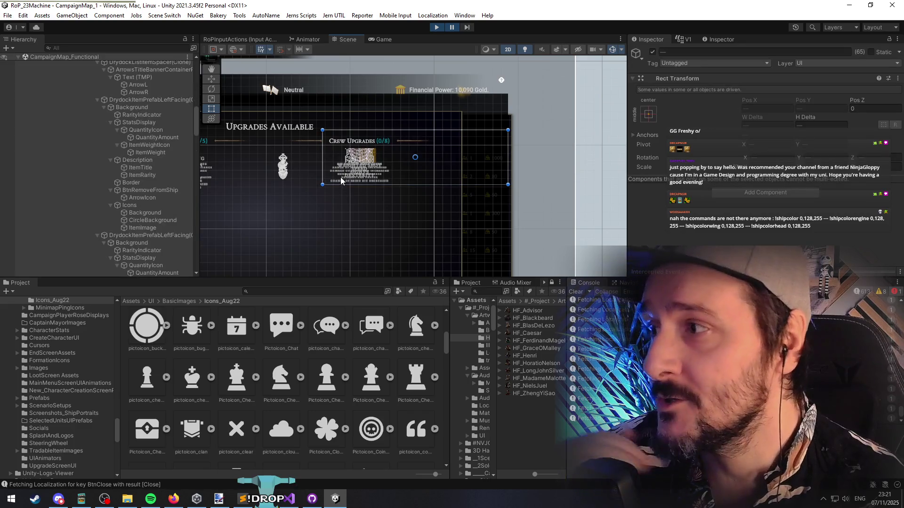
scroll(165, 126, "up", 8)
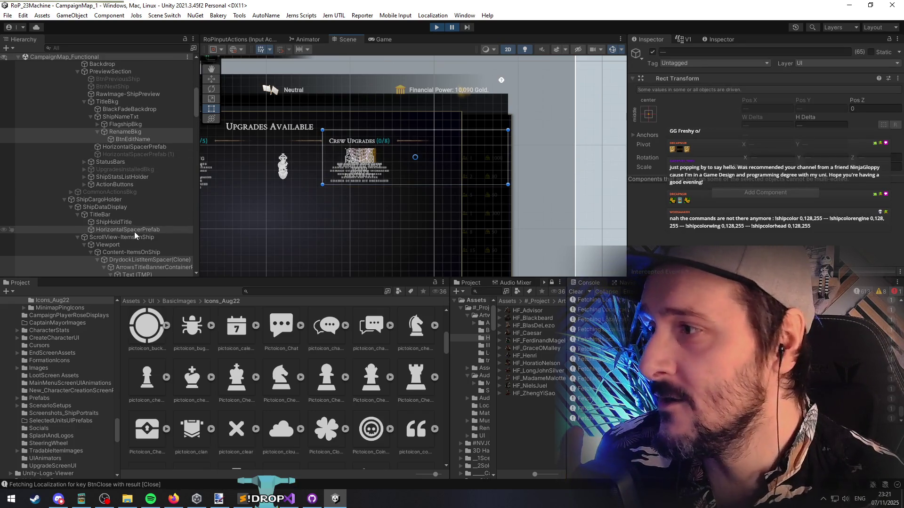
scroll(139, 169, "down", 6)
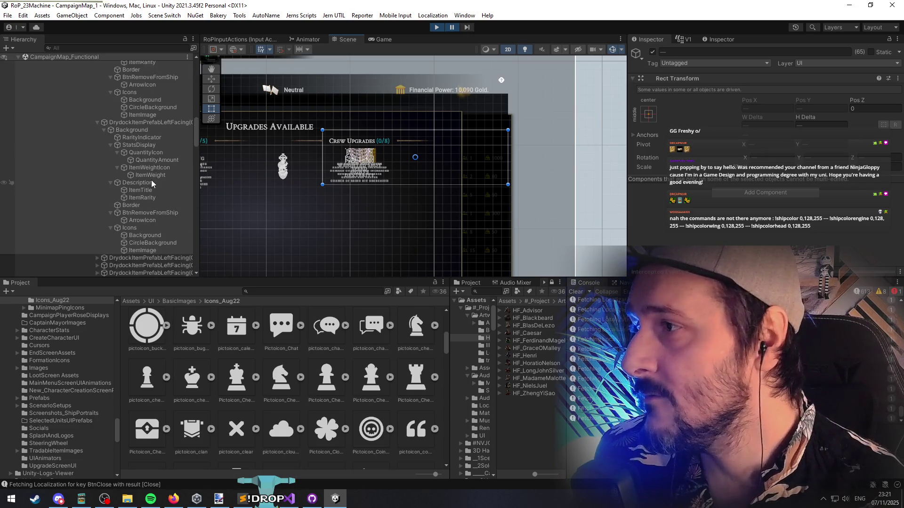
scroll(151, 179, "down", 5)
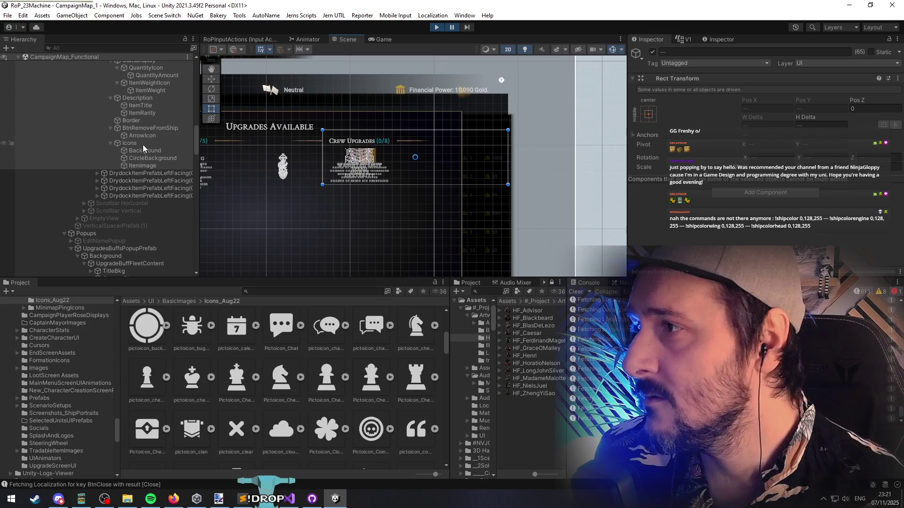
left_click(142, 144)
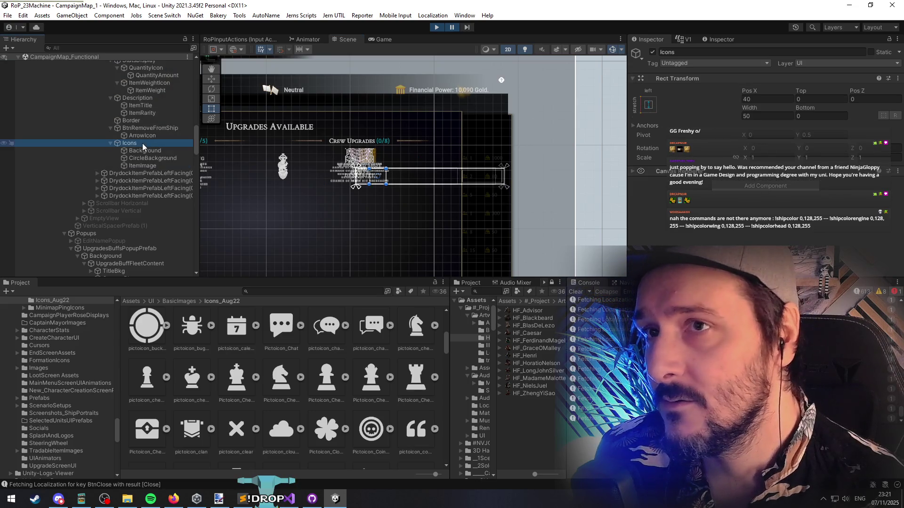
scroll(142, 143, "up", 15)
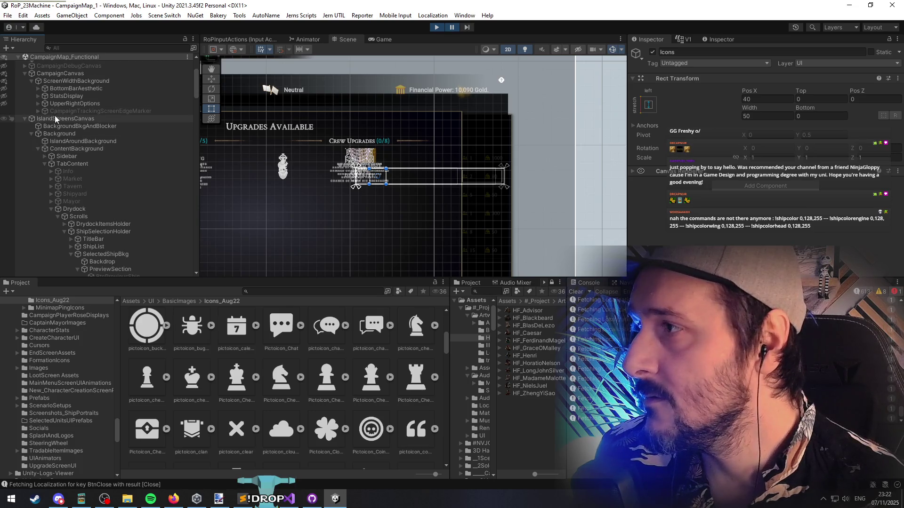
scroll(113, 174, "down", 3)
Make DrydockItemsHolder, ShipSelectionHolder and ShipCargoHolder unpickable in the Scene view
left_click(50, 152)
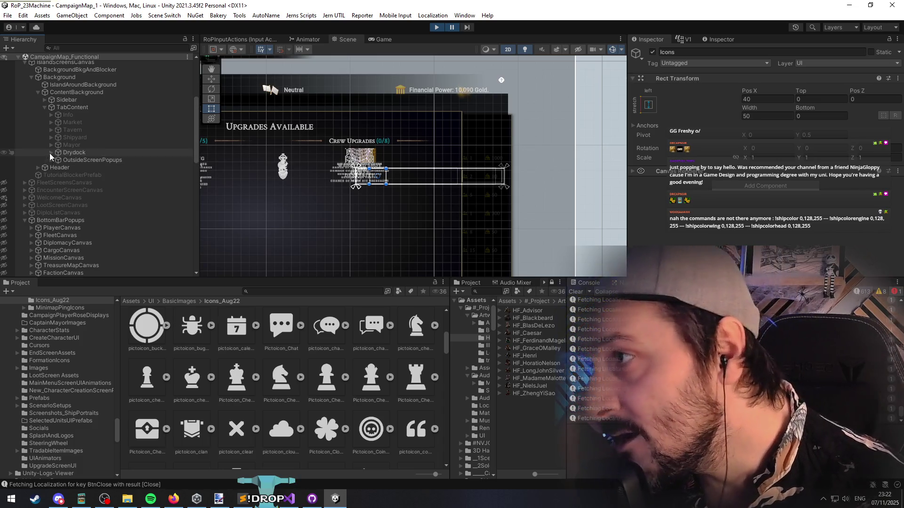
left_click(52, 160)
left_click(51, 152)
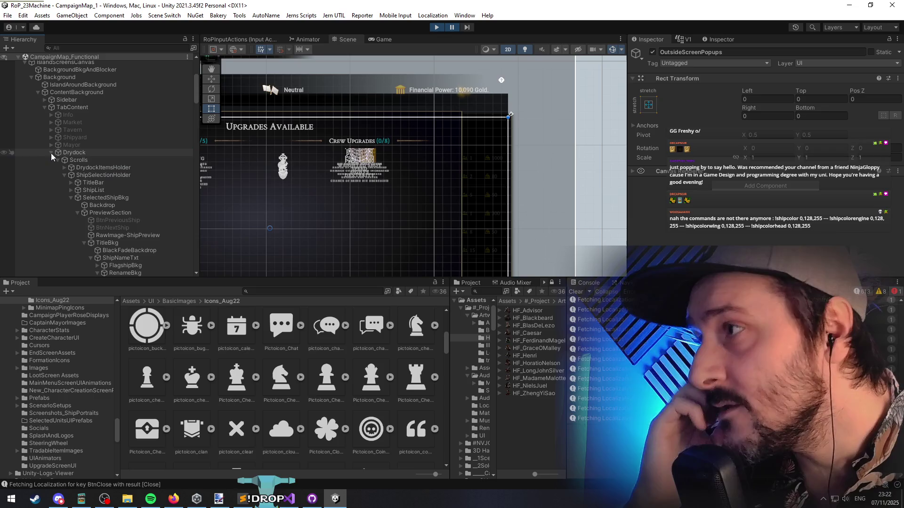
left_click(64, 175)
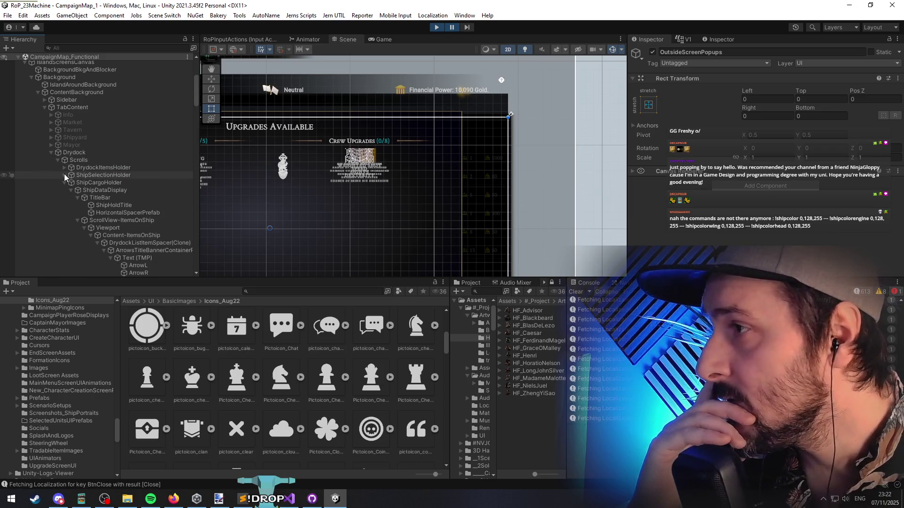
left_click(64, 190)
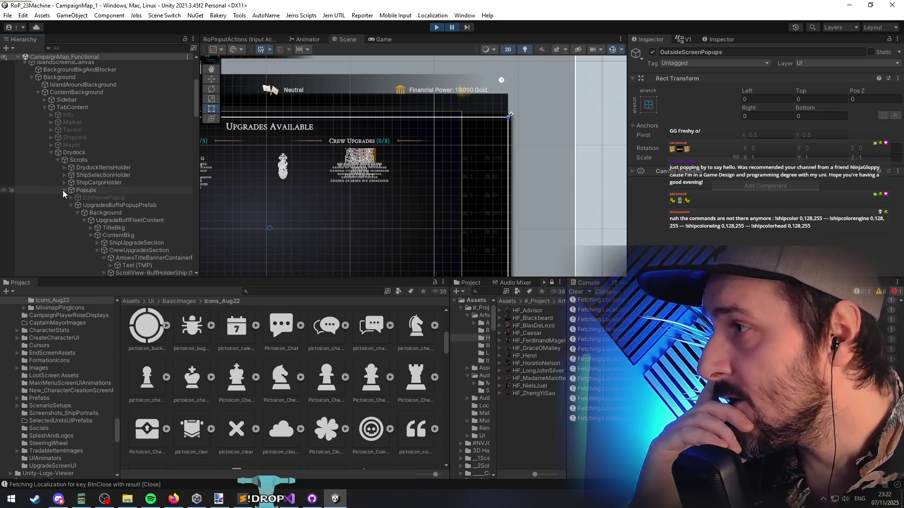
left_click_drag(9, 184, 11, 168)
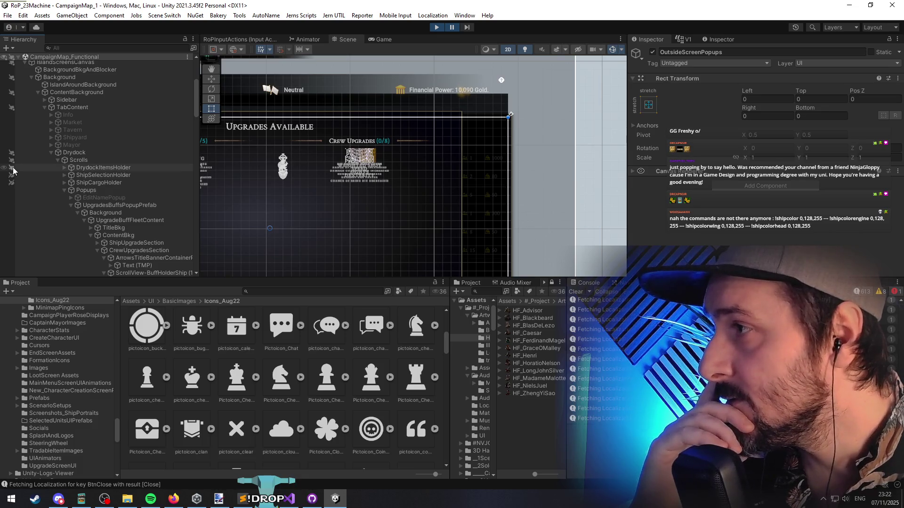
Pick the crew upgrade entry's LevelDisplay in the scene and select its Content object
left_click(363, 158)
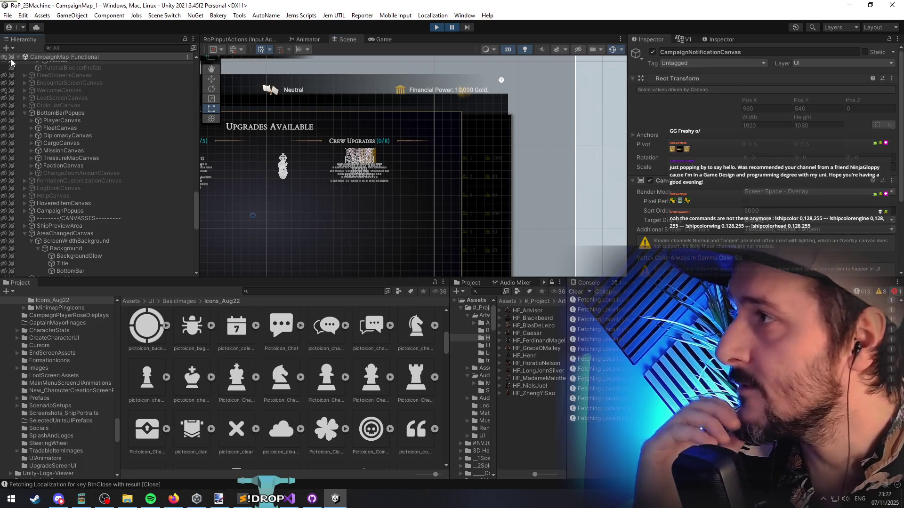
scroll(92, 156, "down", 10)
scroll(94, 175, "up", 15)
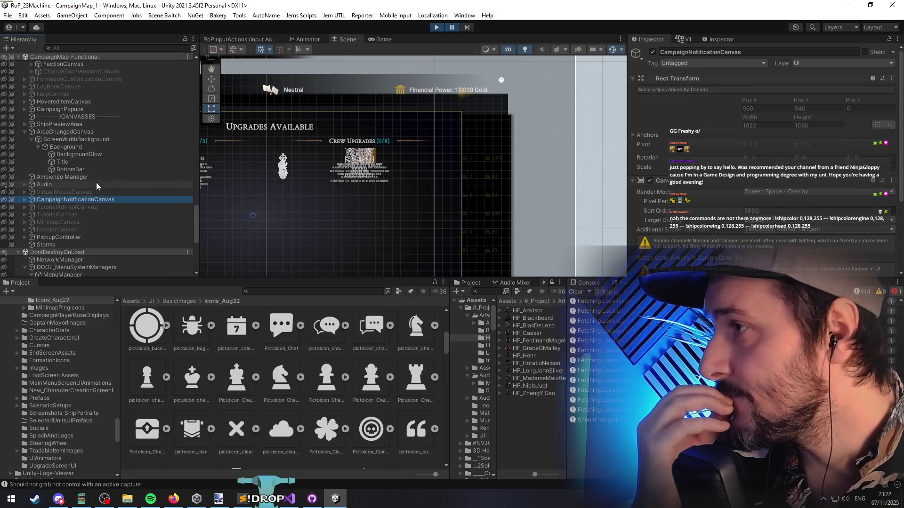
scroll(100, 183, "up", 10)
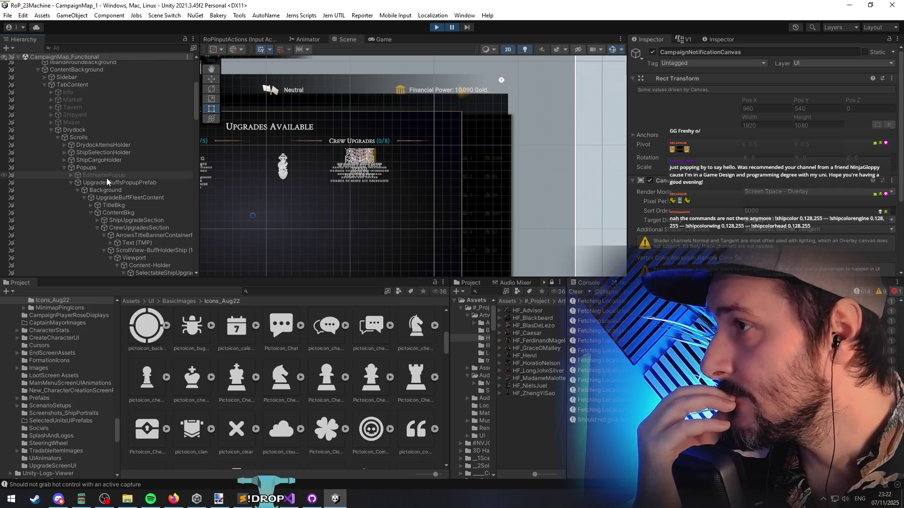
scroll(121, 157, "up", 2)
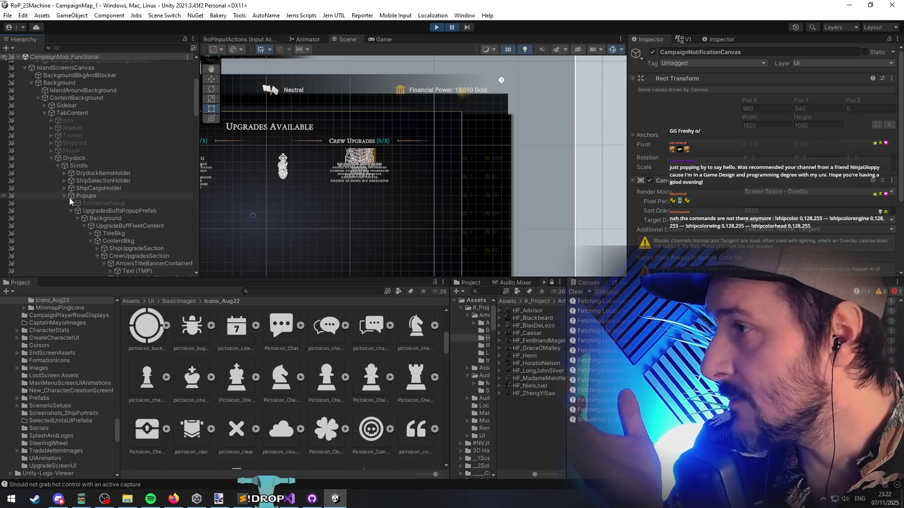
left_click(369, 172)
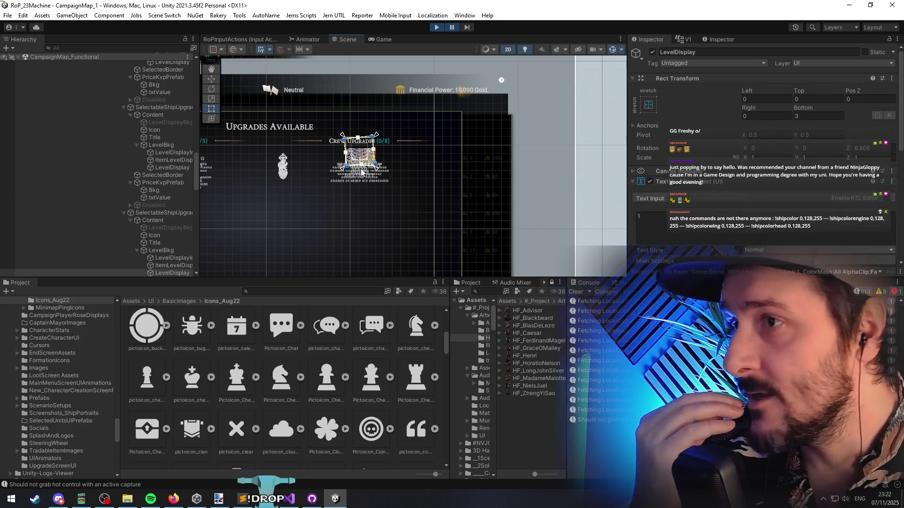
scroll(373, 182, "up", 5)
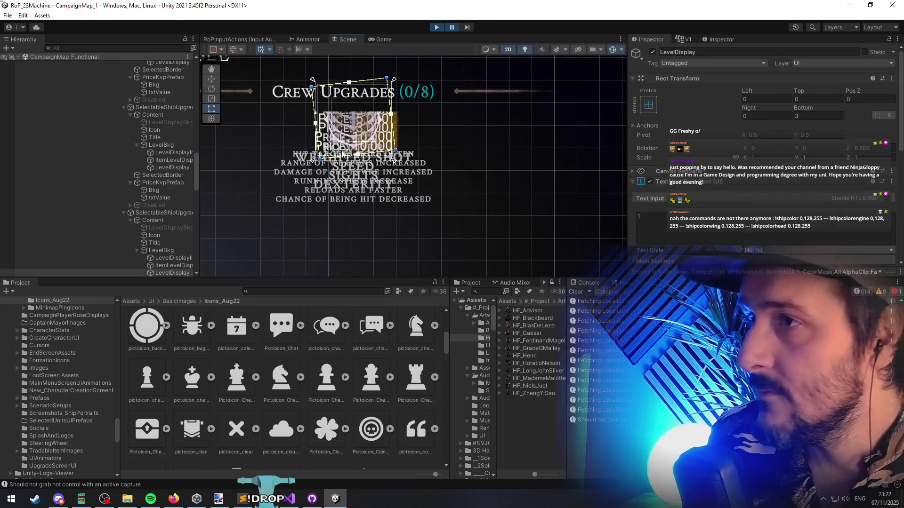
left_click(173, 250)
left_click(163, 220)
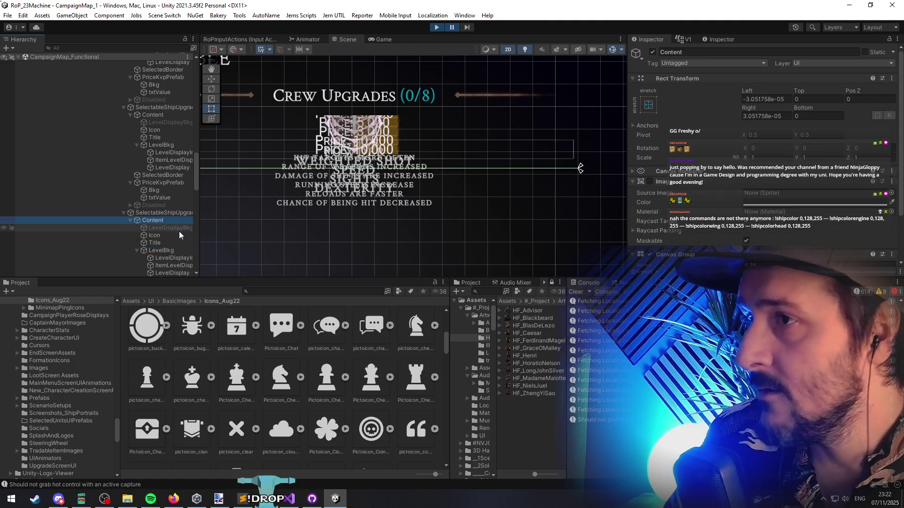
scroll(473, 202, "down", 5)
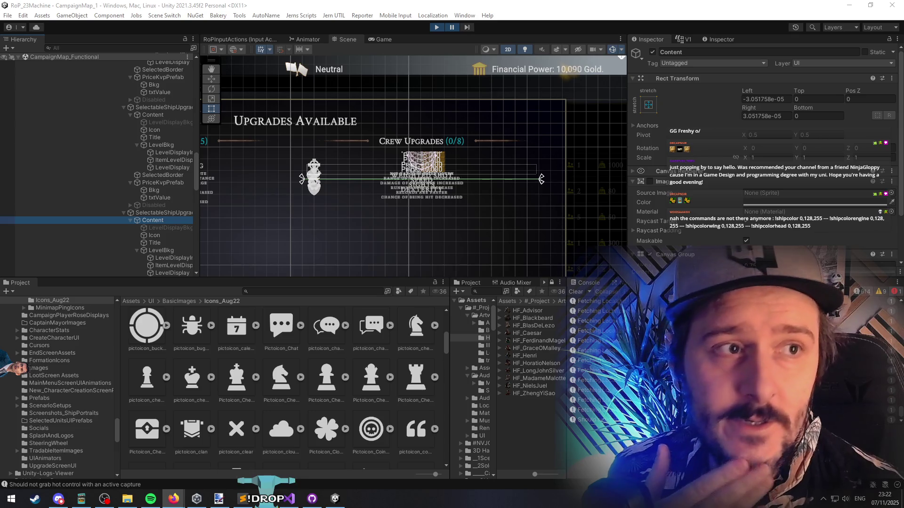
key("alt+Tab")
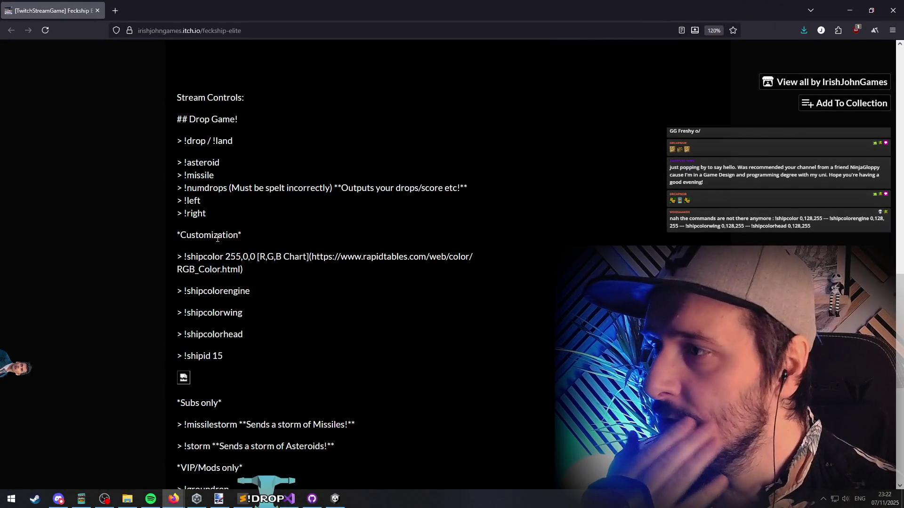
left_click_drag(178, 256, 258, 275)
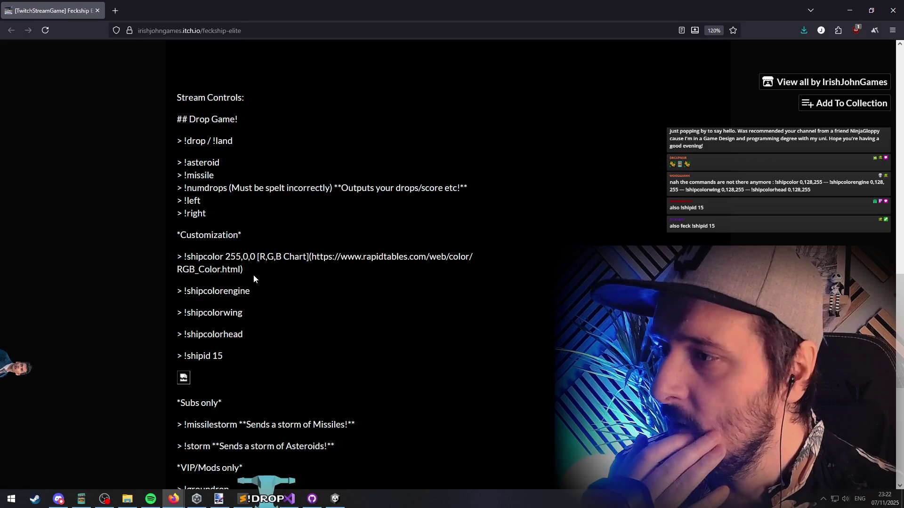
left_click_drag(186, 116, 218, 353)
left_click(215, 203)
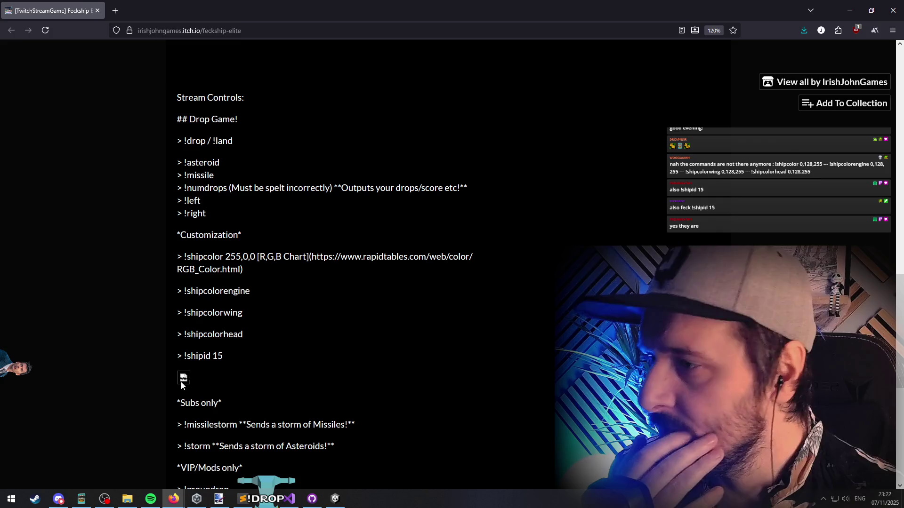
scroll(242, 309, "down", 5)
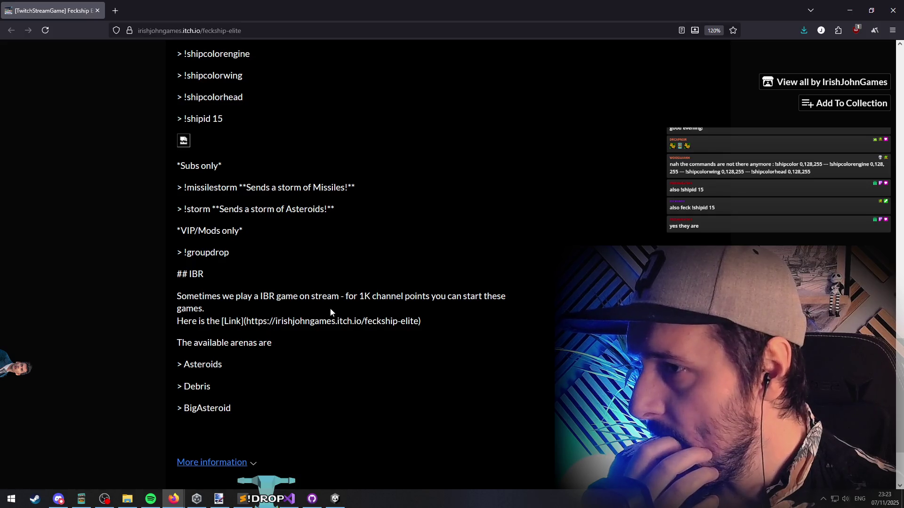
mouse_move(353, 297)
left_mouse_down()
mouse_move(510, 301)
mouse_move(354, 297)
mouse_move(455, 300)
left_mouse_up()
left_click(455, 300)
scroll(278, 278, "up", 10)
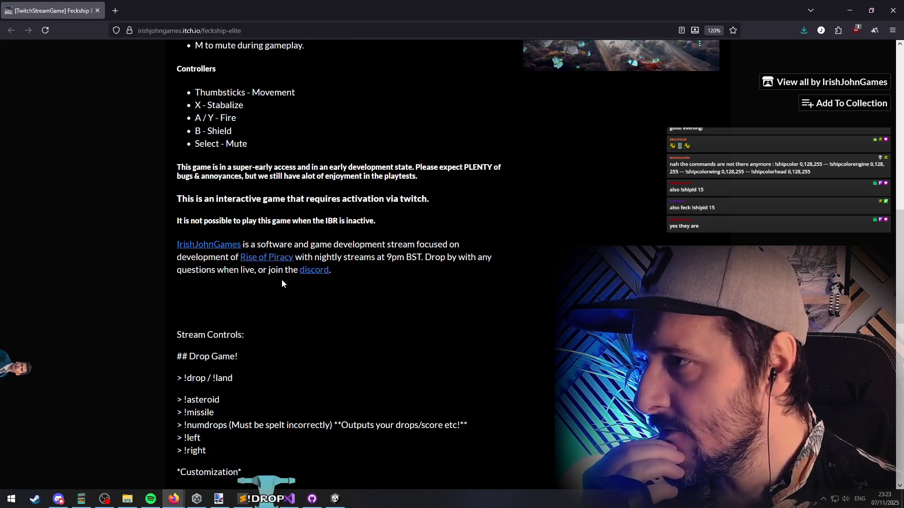
Select the ship upgrade entry owning this Content and collapse its Image component in the Inspector
key("alt+Tab")
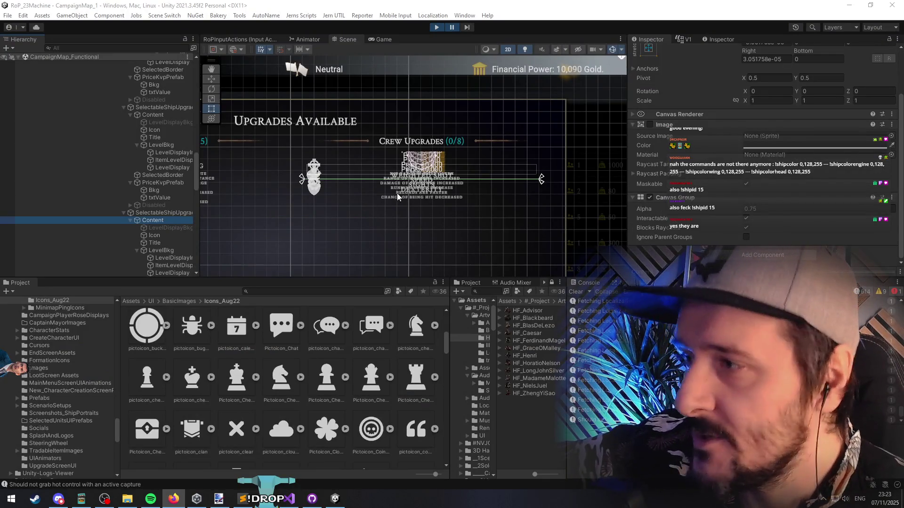
left_click(148, 213)
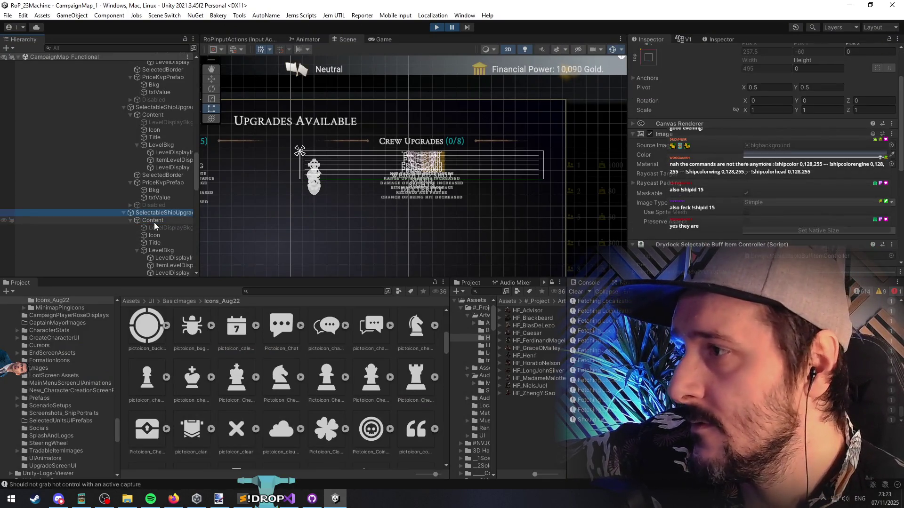
scroll(679, 211, "down", 3)
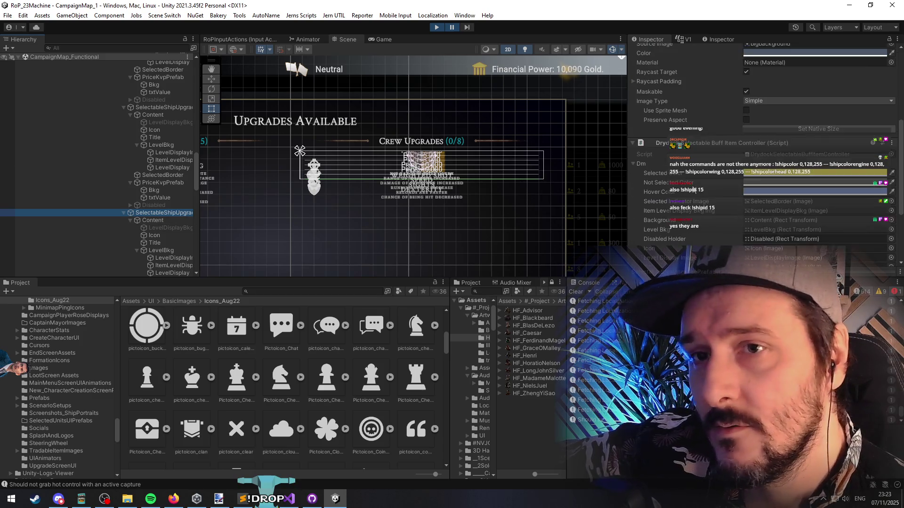
scroll(679, 211, "up", 4)
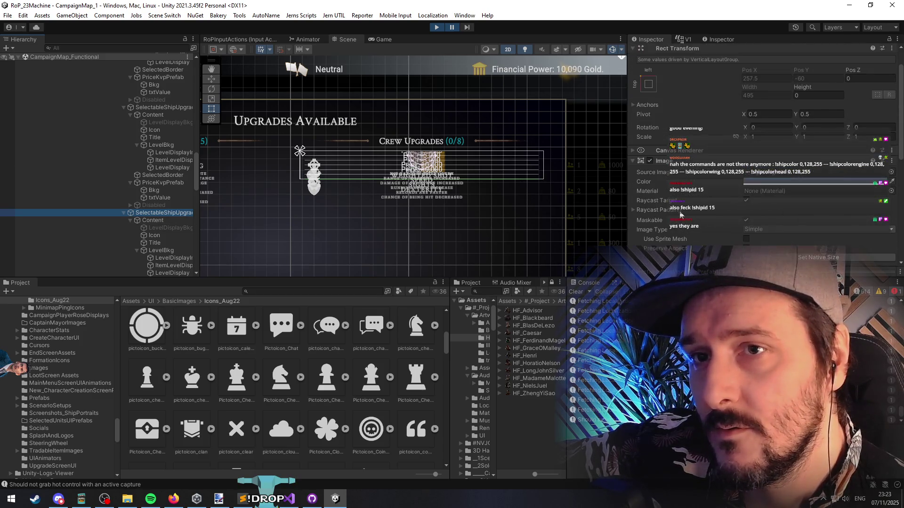
left_click(676, 163)
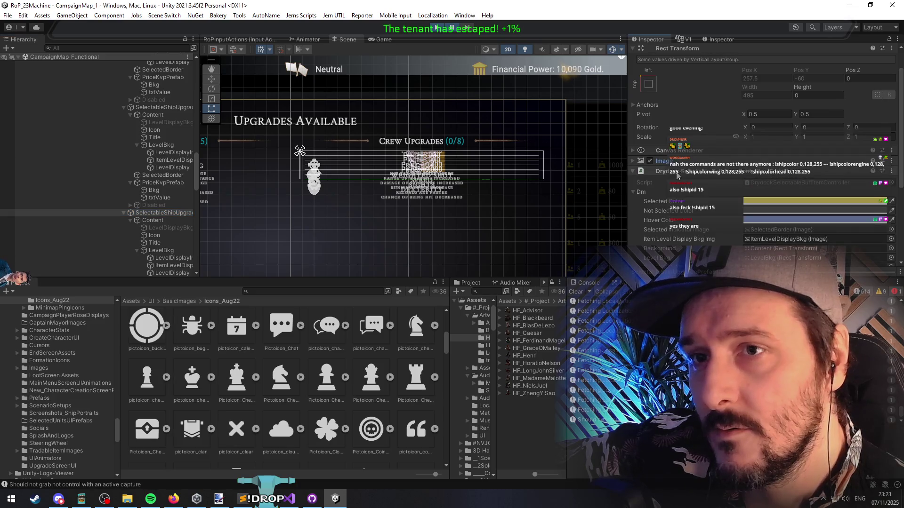
left_click(677, 173)
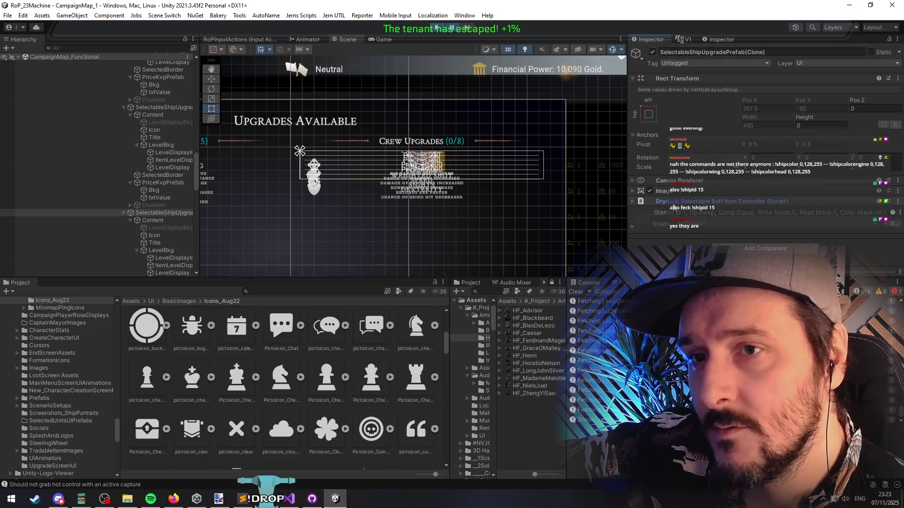
left_click(674, 207)
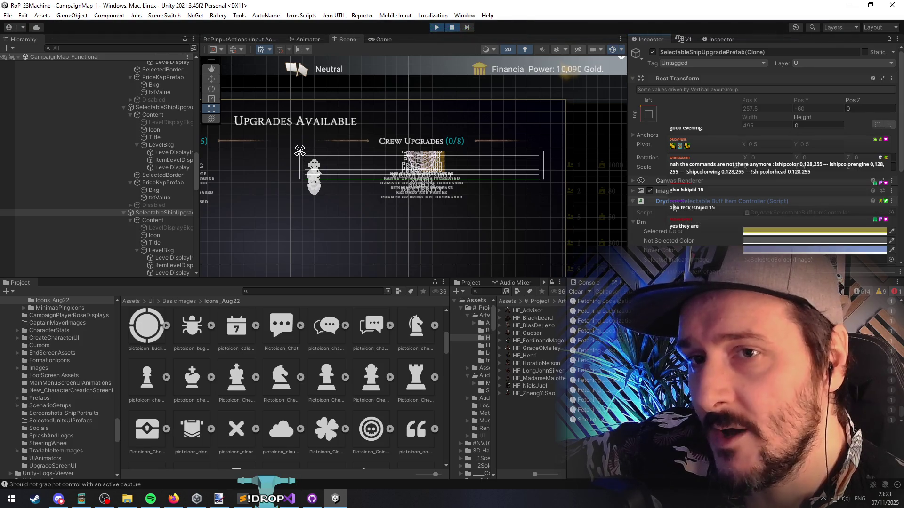
Inspect the entry's Content and PriceKvpPrefab, then widen the Hierarchy to show full clone names
left_click(149, 220)
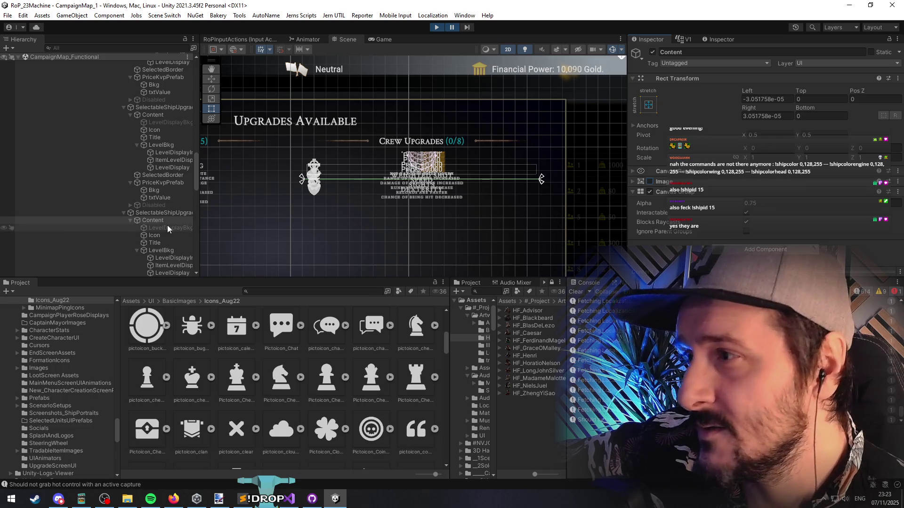
scroll(167, 225, "down", 5)
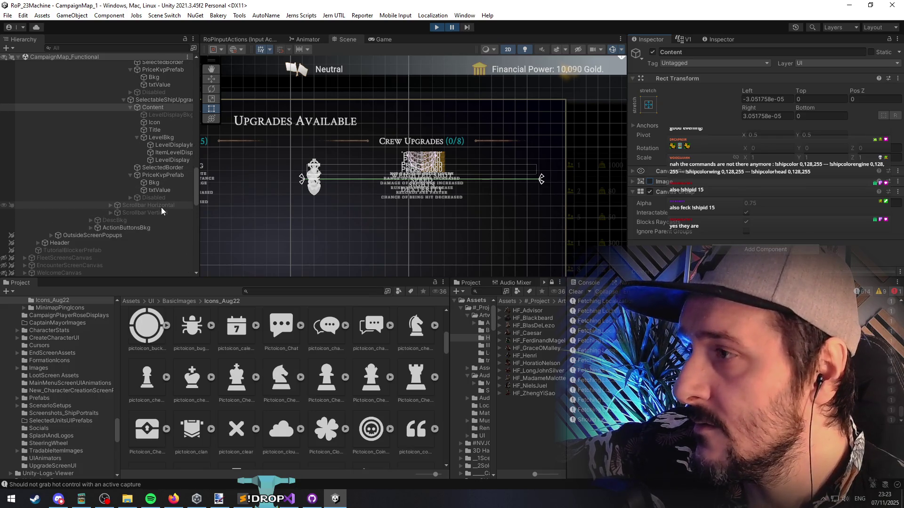
scroll(161, 207, "up", 1)
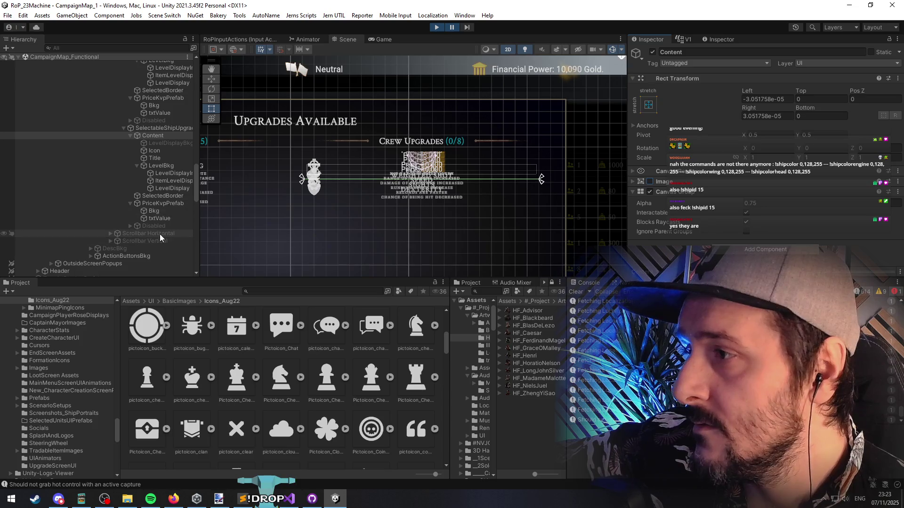
scroll(160, 233, "up", 1)
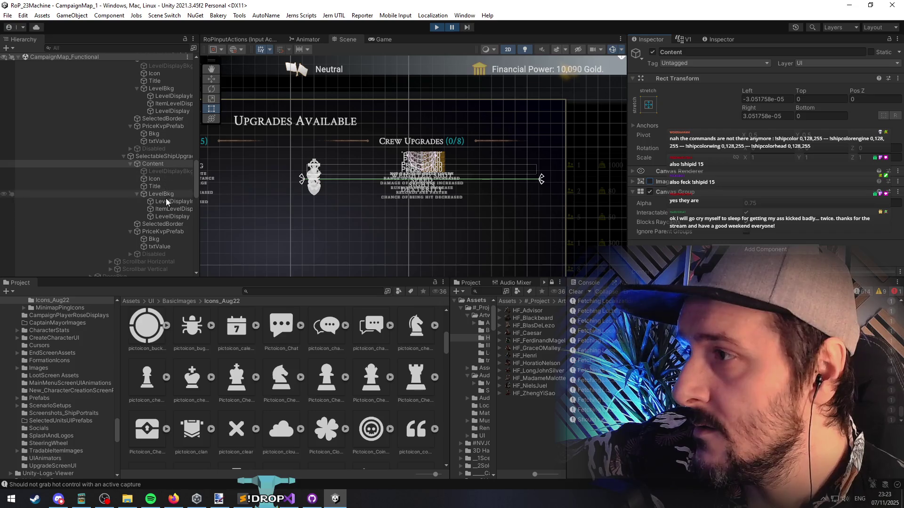
left_click(165, 232)
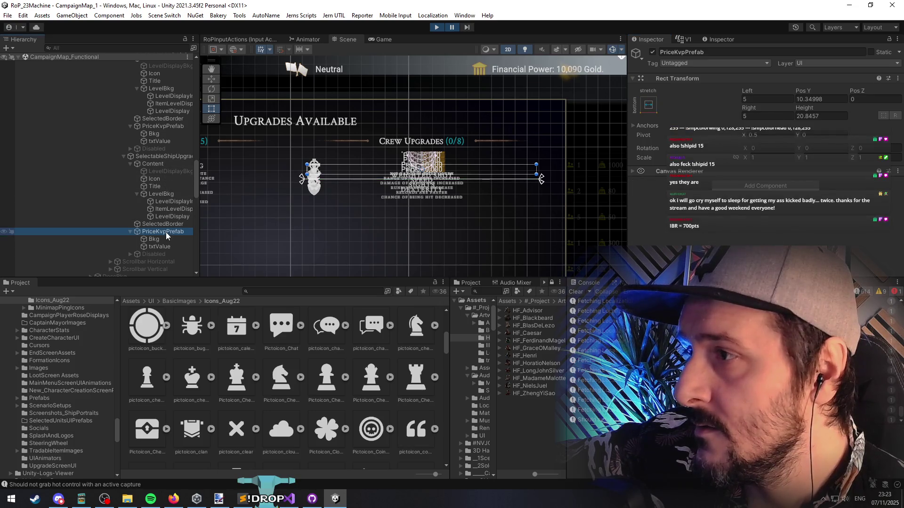
scroll(165, 233, "down", 2)
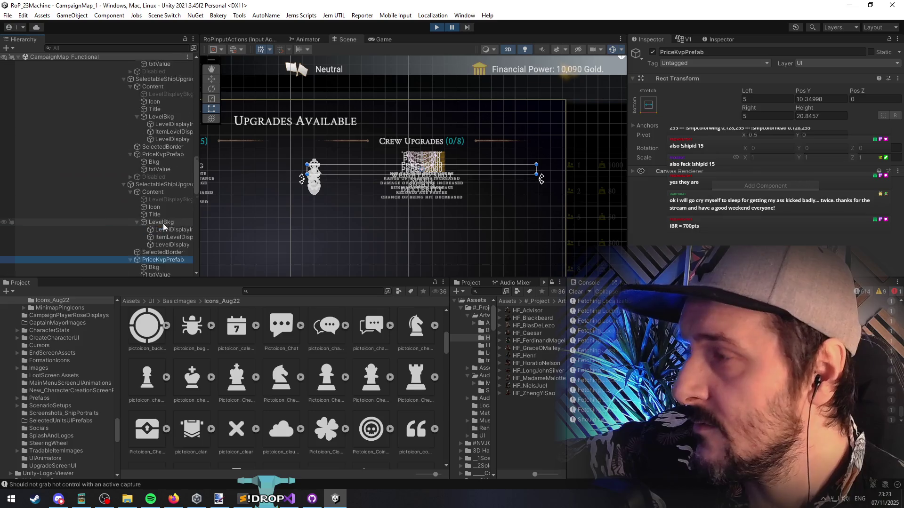
left_click(162, 192)
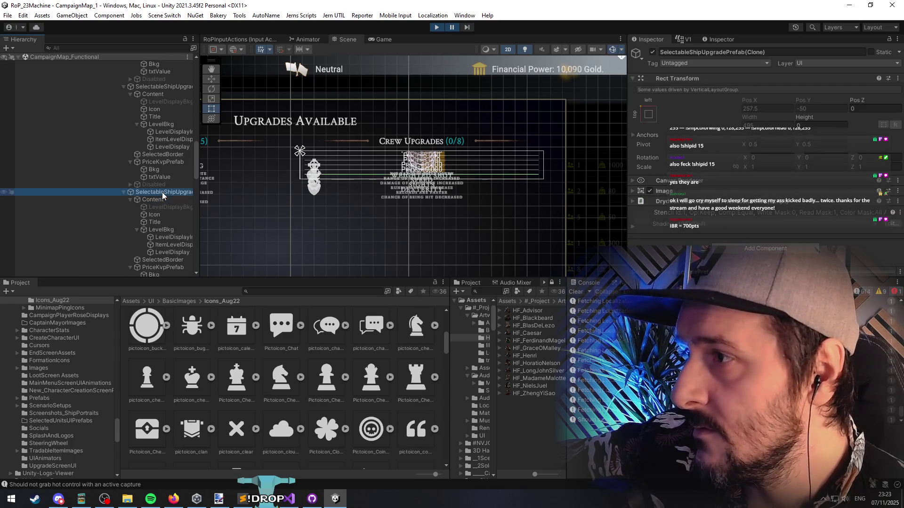
mouse_move(198, 205)
left_mouse_down()
mouse_move(319, 205)
mouse_move(252, 202)
left_mouse_up()
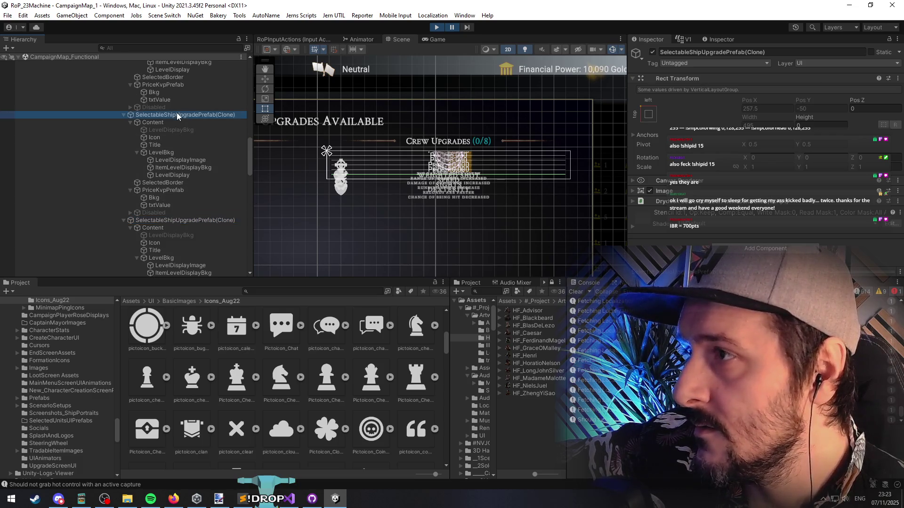
left_click(182, 176)
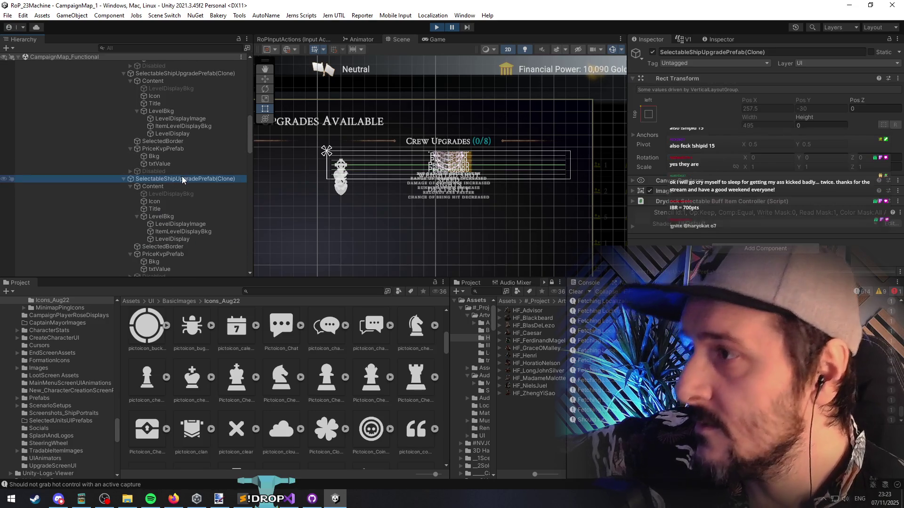
key("Left")
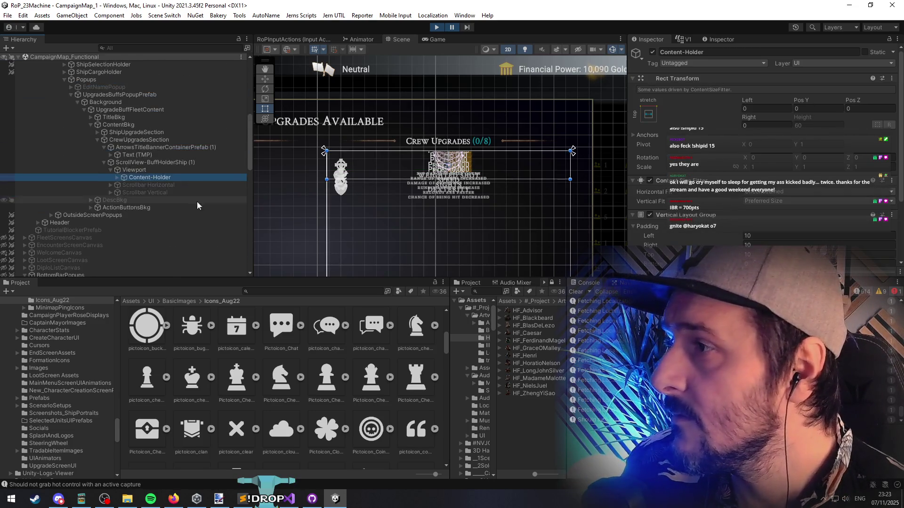
scroll(687, 196, "down", 3)
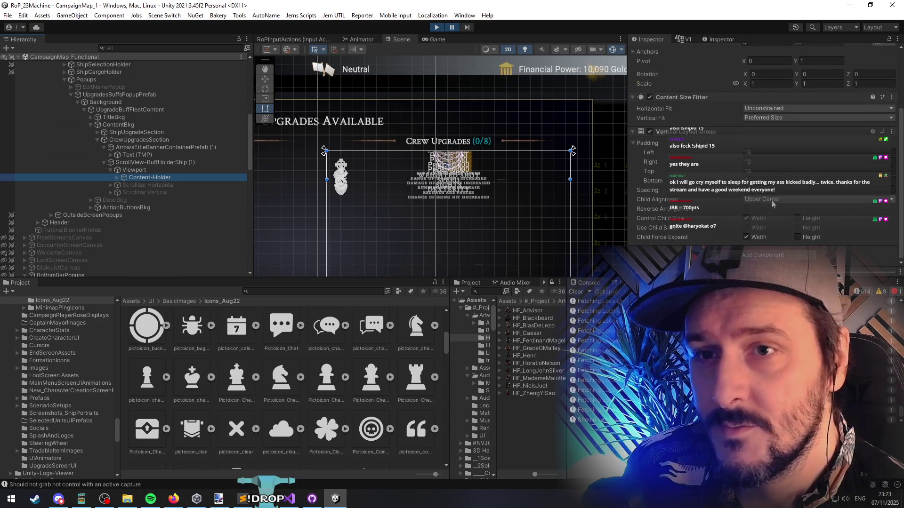
left_click(796, 237)
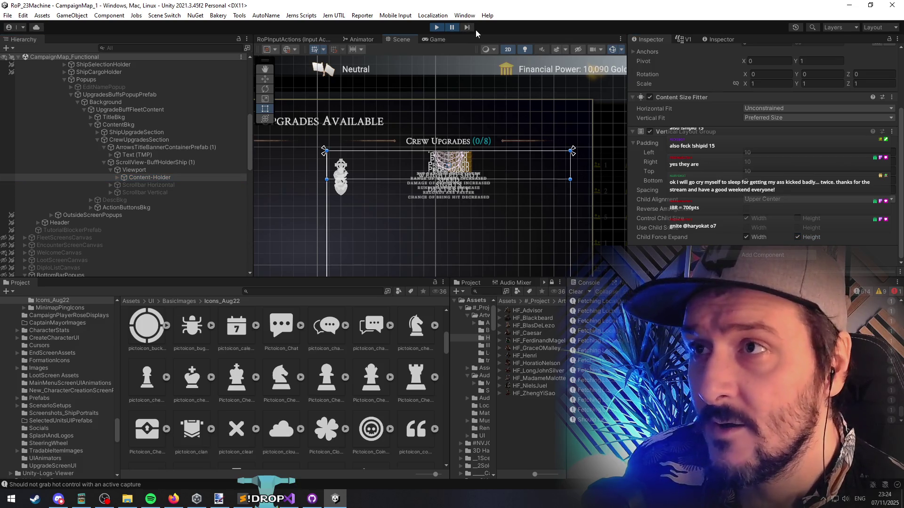
left_click(797, 218)
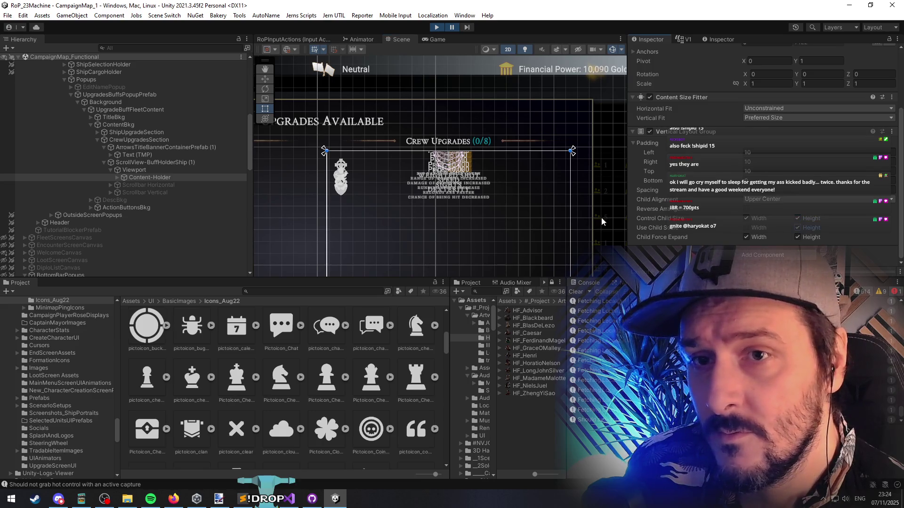
scroll(452, 141, "down", 5)
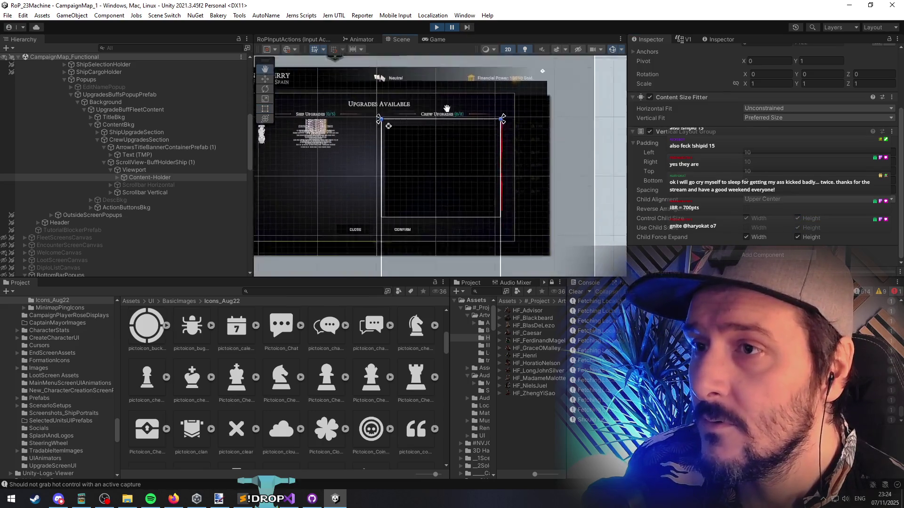
scroll(447, 108, "up", 3)
scroll(472, 230, "down", 3)
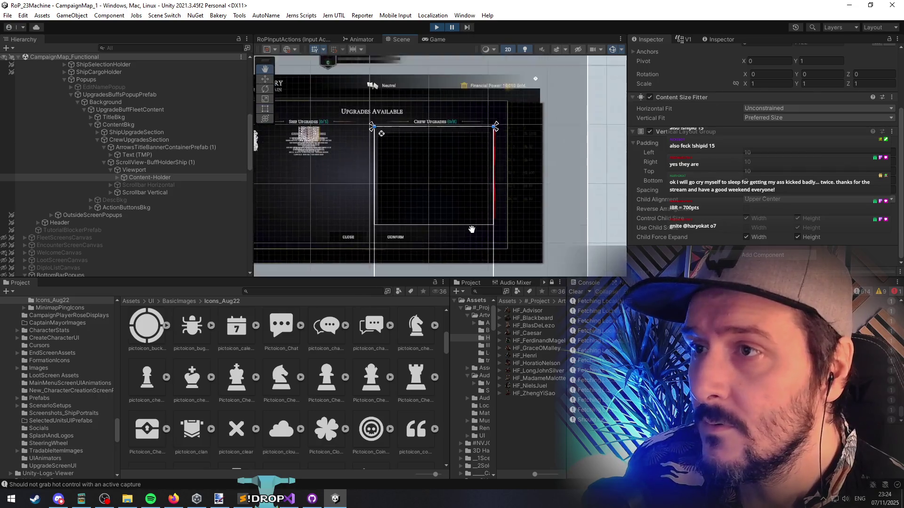
scroll(471, 229, "up", 2)
left_click(797, 228)
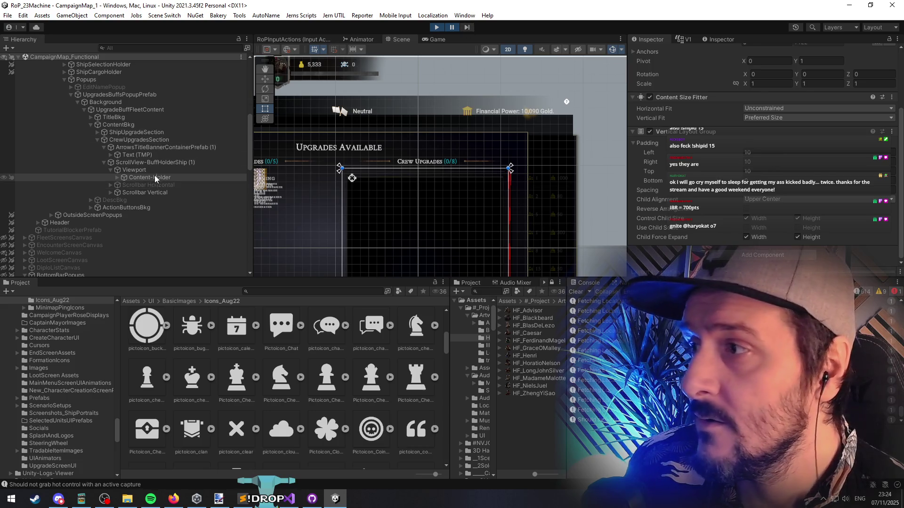
left_click(797, 237)
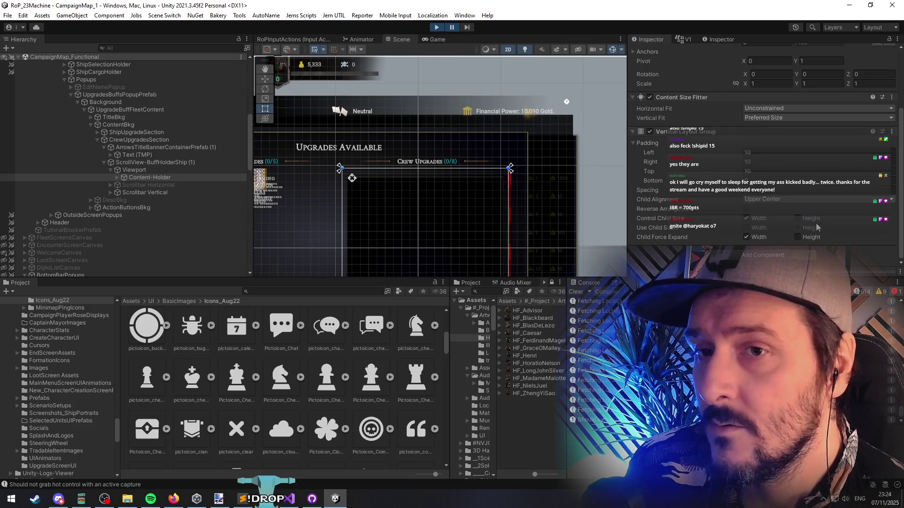
mouse_move(249, 195)
left_mouse_down()
mouse_move(350, 155)
mouse_move(365, 170)
left_mouse_up()
left_click(150, 178)
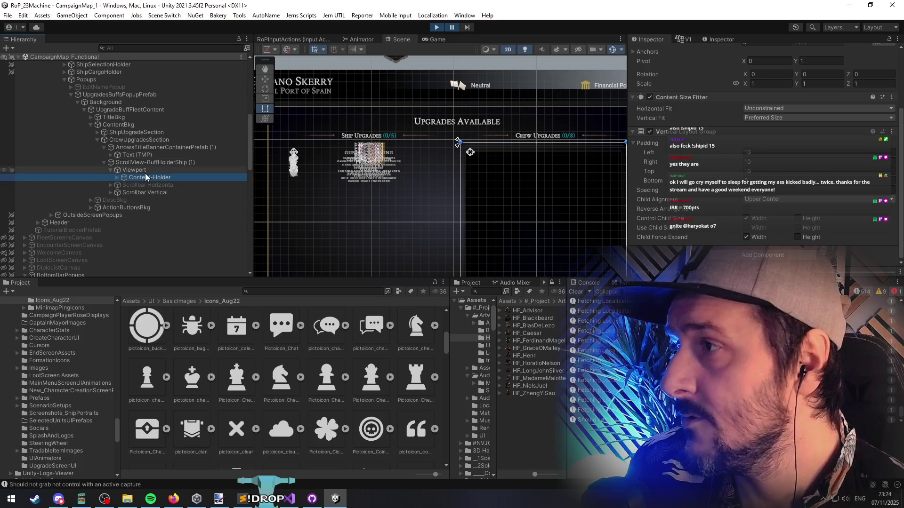
Expand ShipUpgradeSection > ScrollView-BuffHolderShip > Viewport > Content-Holder to list the upgrade clones
left_click(136, 132)
key("Down")
key("Right")
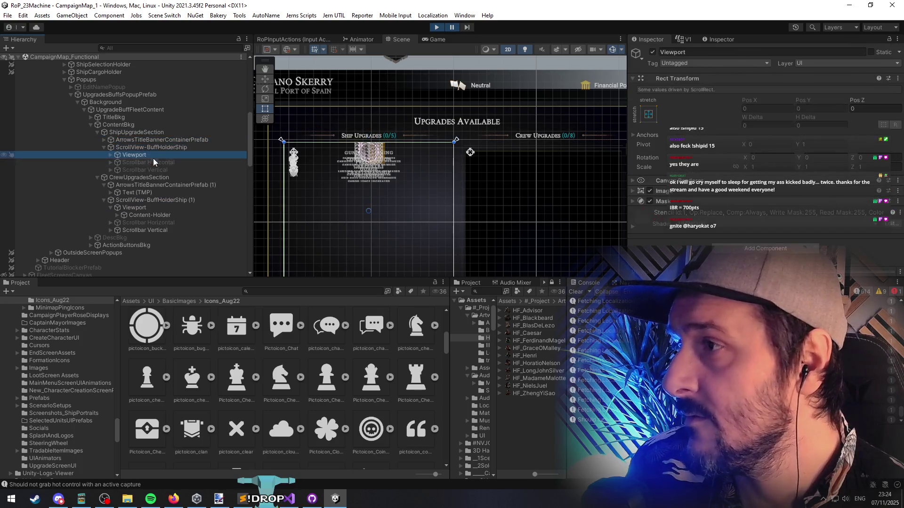
key("Down")
key("Right")
key("Down")
key("Right")
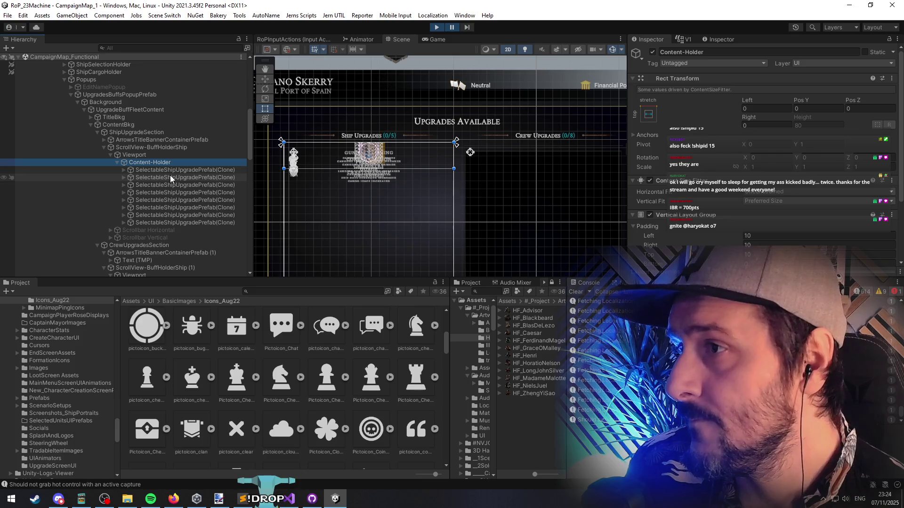
scroll(695, 220, "down", 3)
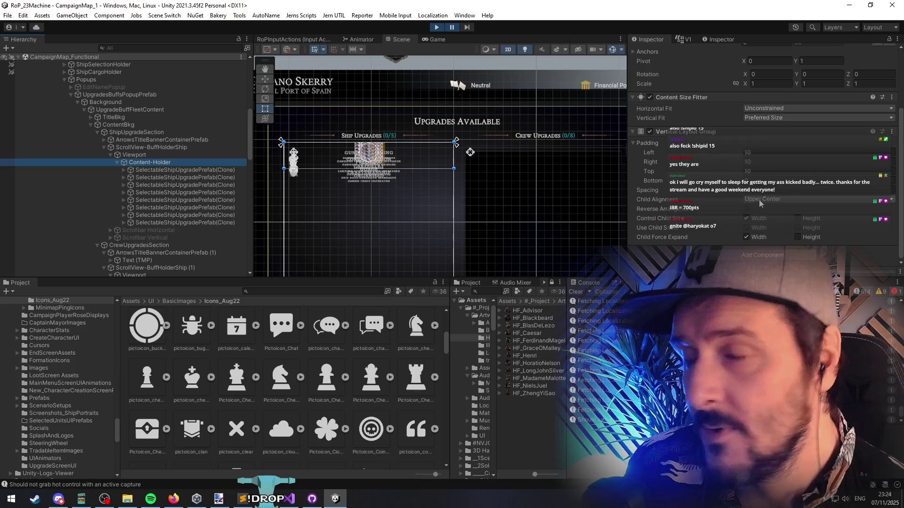
scroll(349, 178, "up", 2)
scroll(396, 159, "down", 2)
scroll(741, 176, "up", 3)
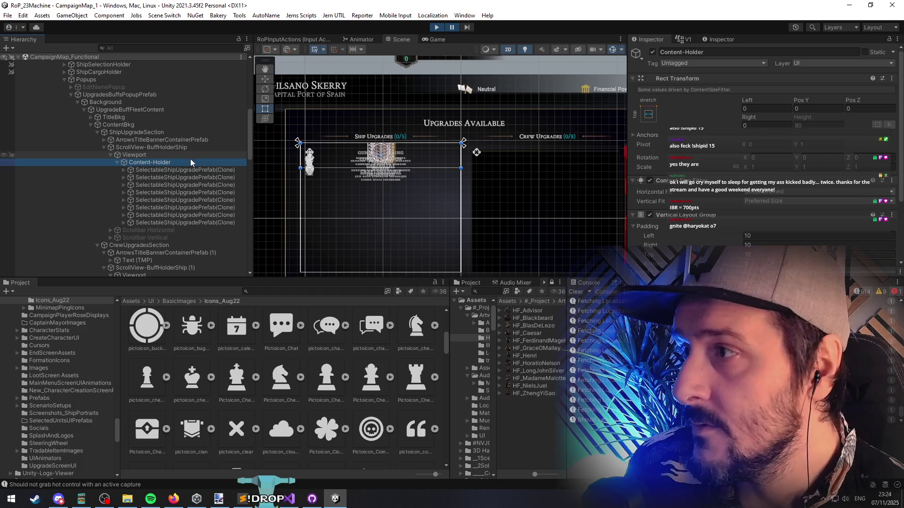
Inspect the ship Viewport's mask, the ScrollView settings and the Content-Holder components
left_click(163, 156)
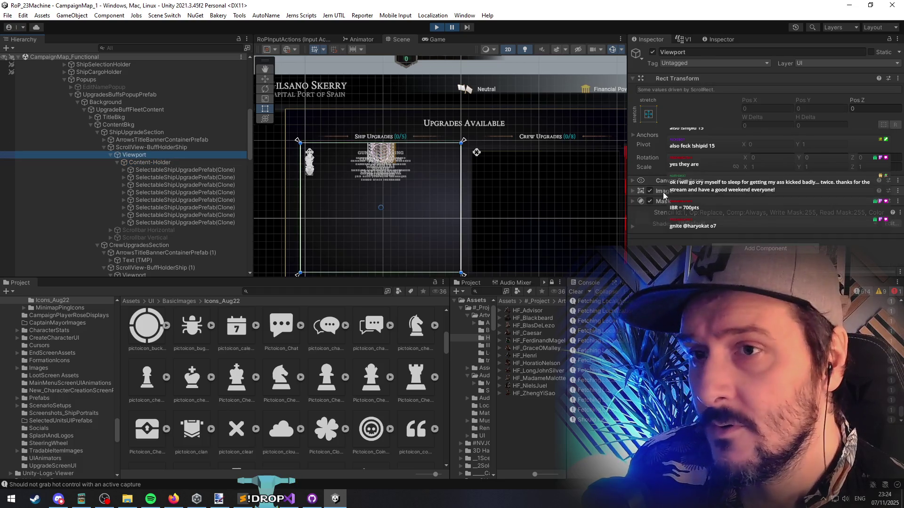
left_click(165, 162)
scroll(165, 163, "down", 1)
left_click(153, 119)
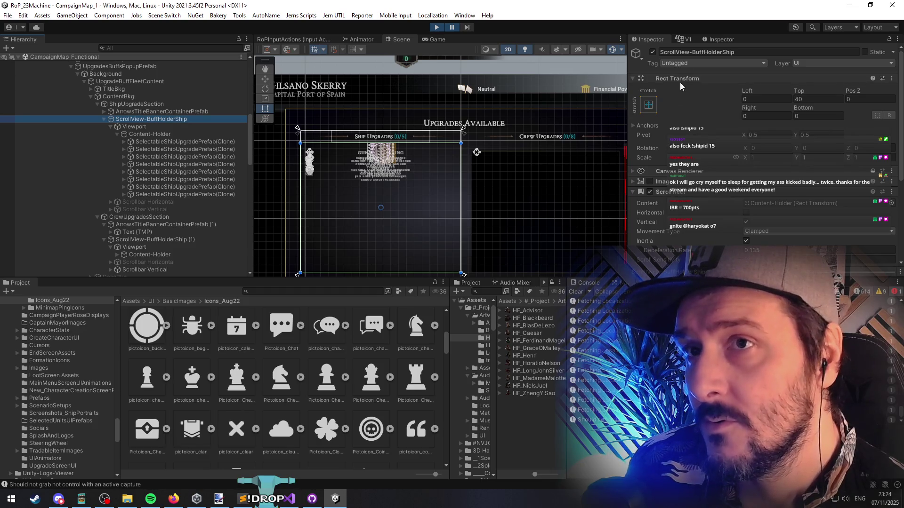
scroll(702, 167, "down", 5)
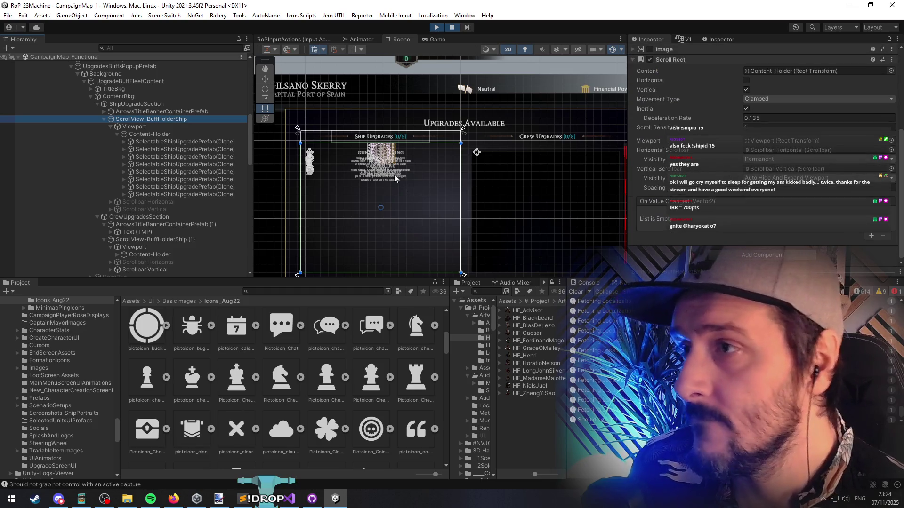
scroll(396, 185, "down", 1)
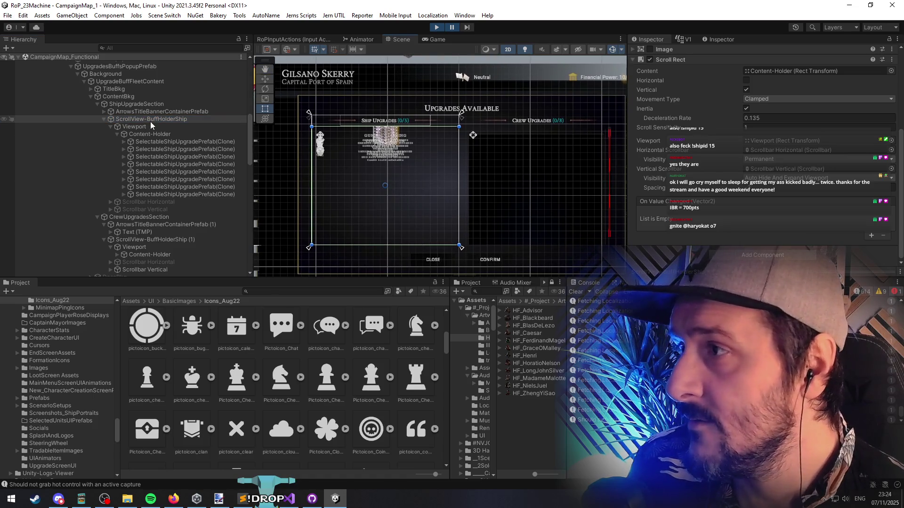
left_click(134, 127)
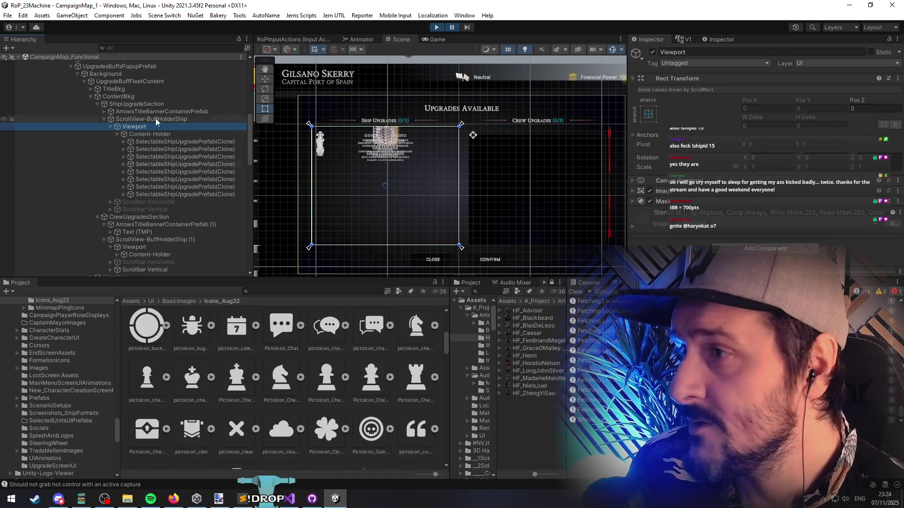
left_click(148, 135)
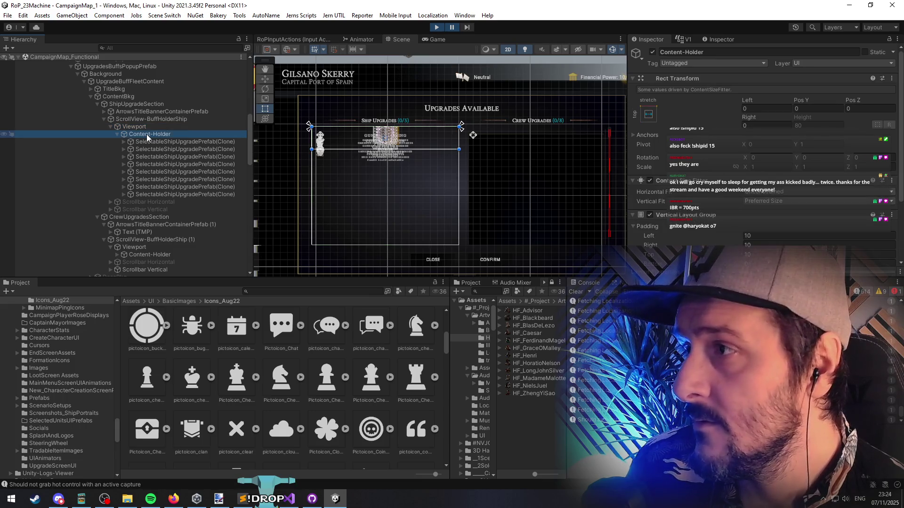
Try dragging the ship Content-Holder's bottom edge down to make it taller
left_click_drag(372, 150, 364, 246)
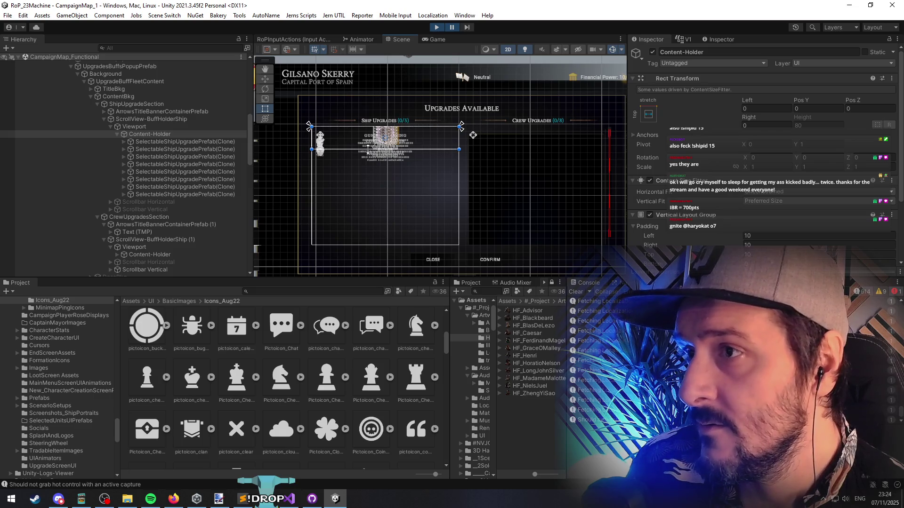
left_click_drag(368, 149, 373, 235)
left_click_drag(363, 149, 367, 230)
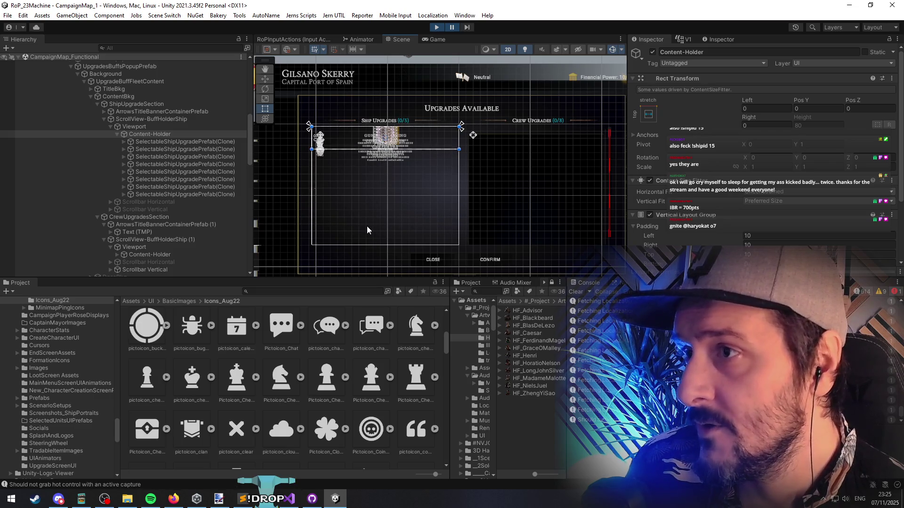
scroll(674, 179, "down", 3)
Remove the Content Size Fitter from Content-Holder and stretch its height to 415
right_click(675, 99)
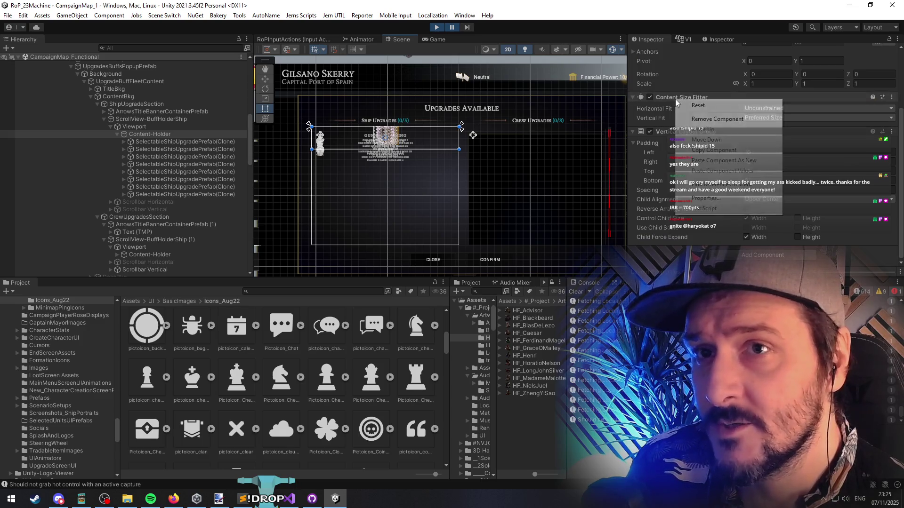
left_click(698, 123)
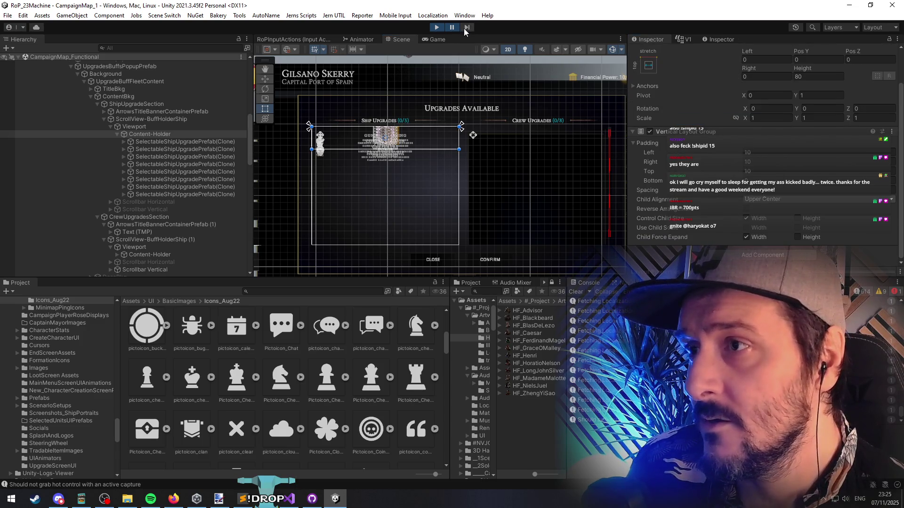
scroll(728, 138, "up", 2)
left_click_drag(392, 148, 397, 245)
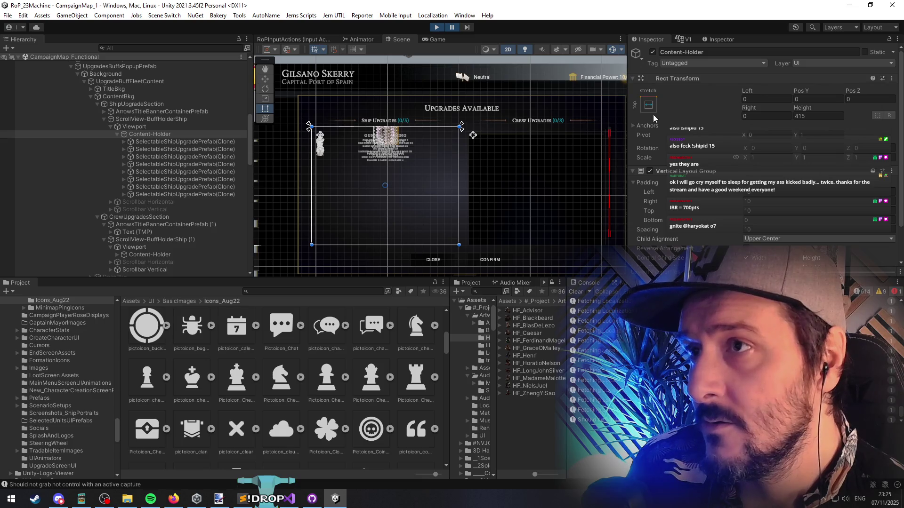
left_click(149, 144)
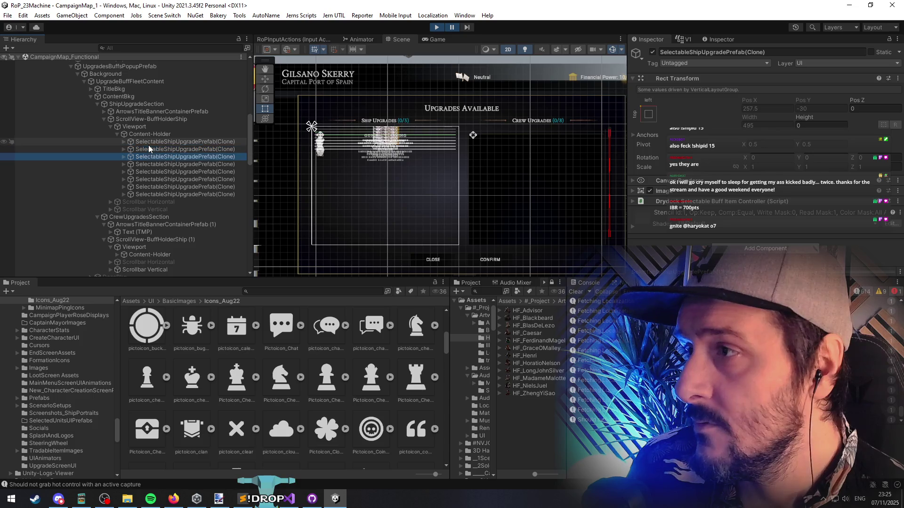
left_click(150, 134)
scroll(689, 179, "down", 1)
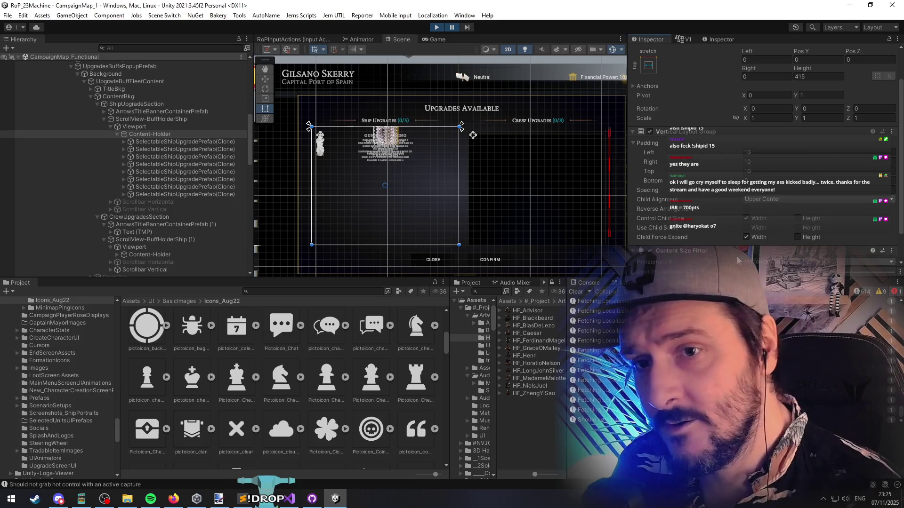
Restore the Content Size Fitter with Vertical Fit Preferred Size and tick Child Force Expand Height
key("Return")
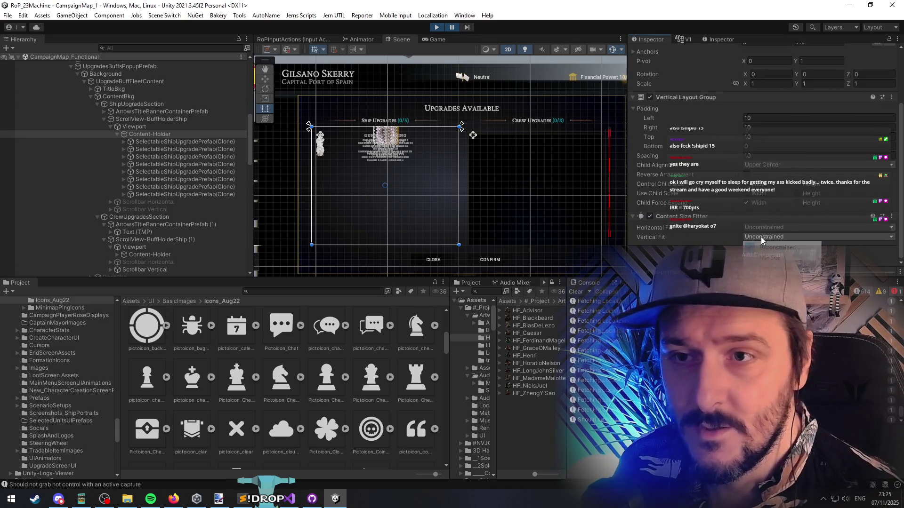
left_click(760, 236)
left_click(762, 263)
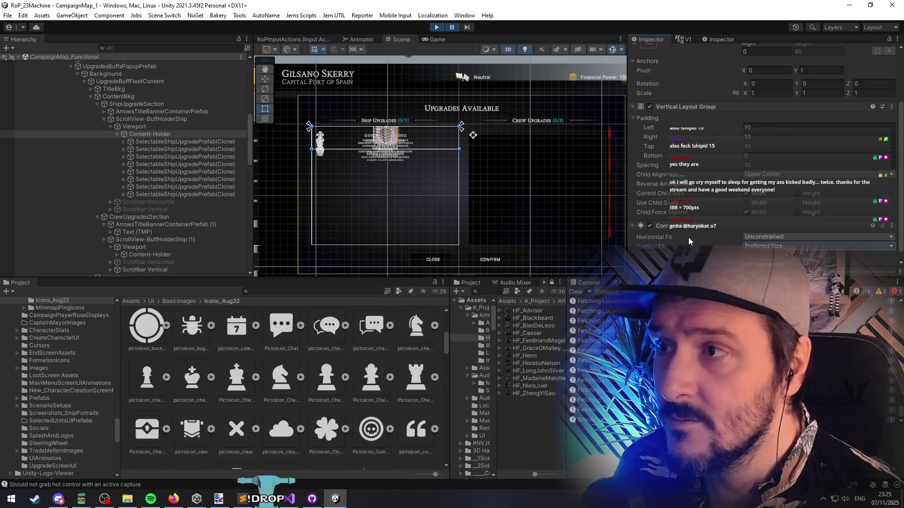
left_click(798, 212)
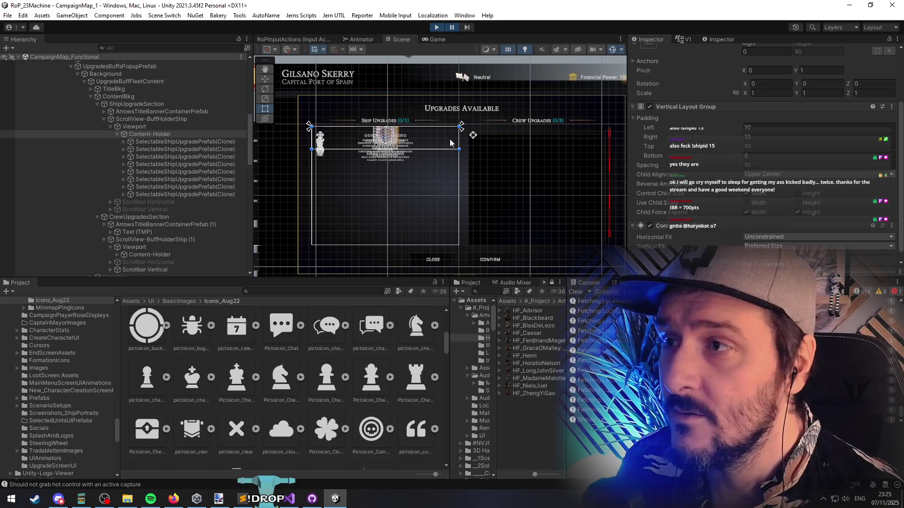
left_click_drag(432, 150, 438, 244)
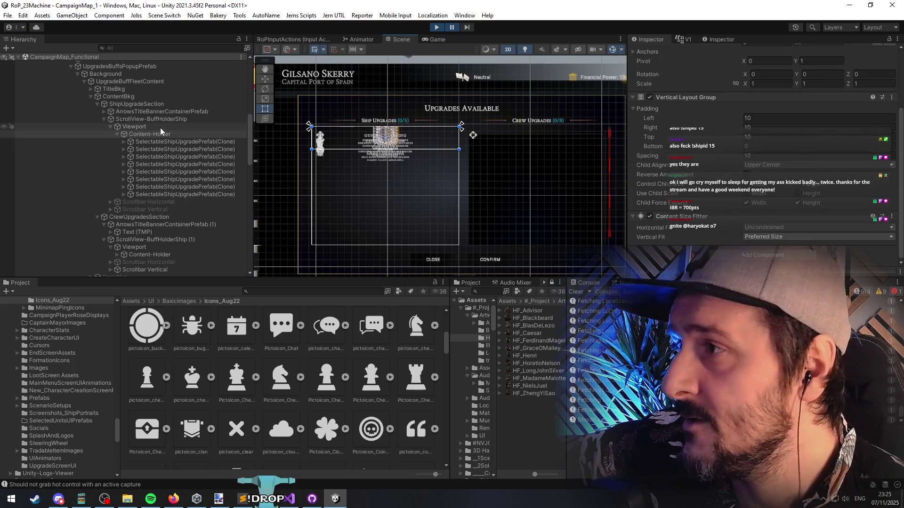
left_click(160, 128)
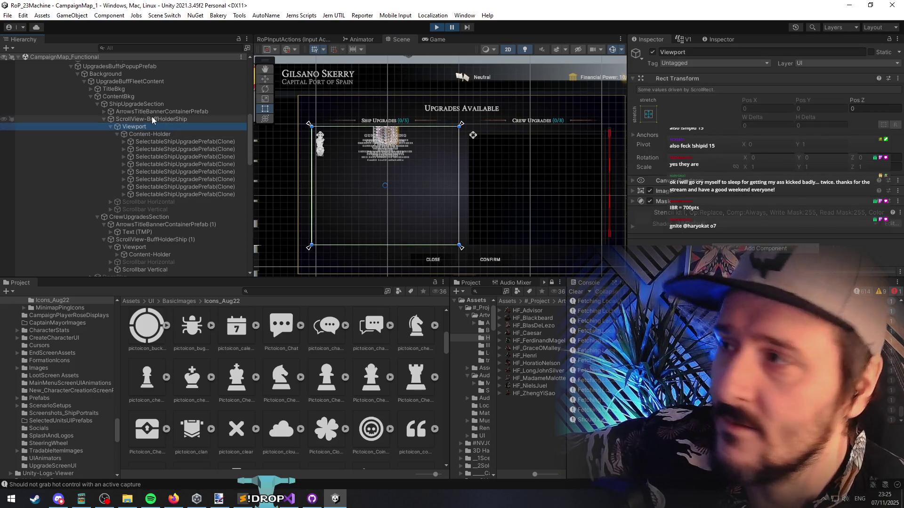
left_click(152, 118)
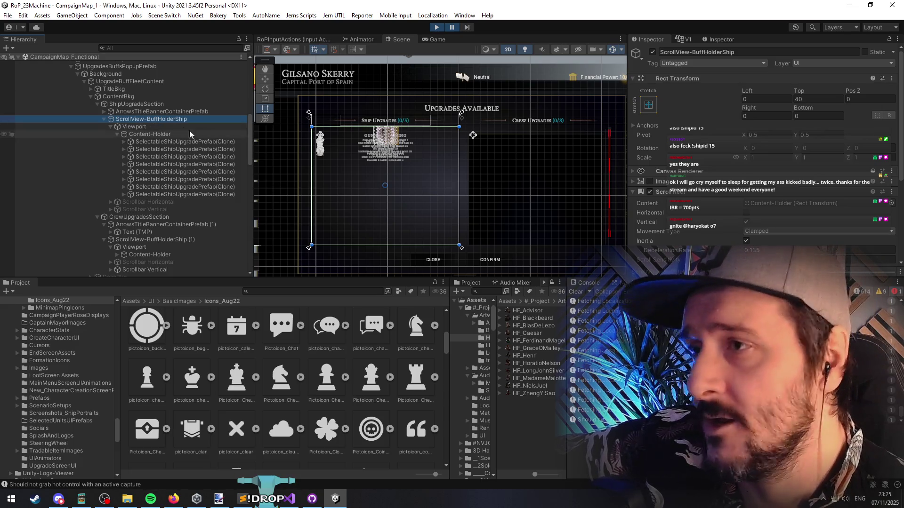
left_click(153, 126)
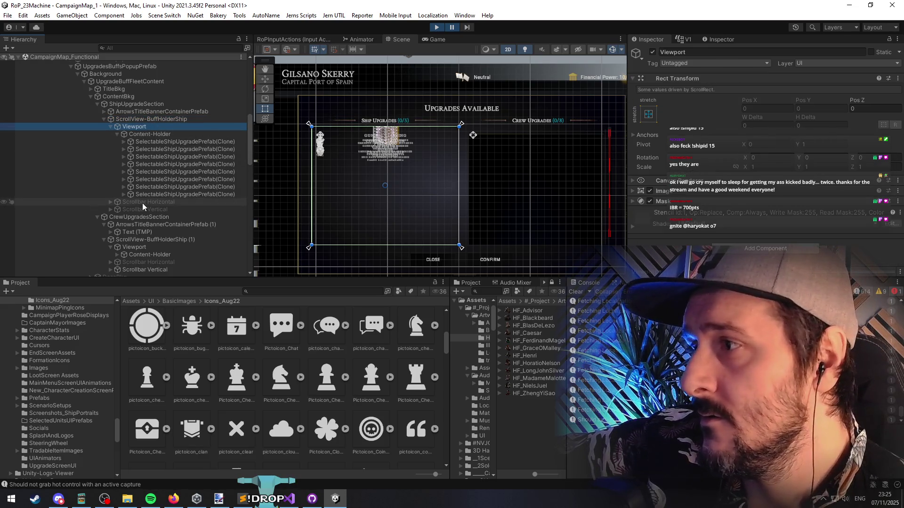
left_click(160, 135)
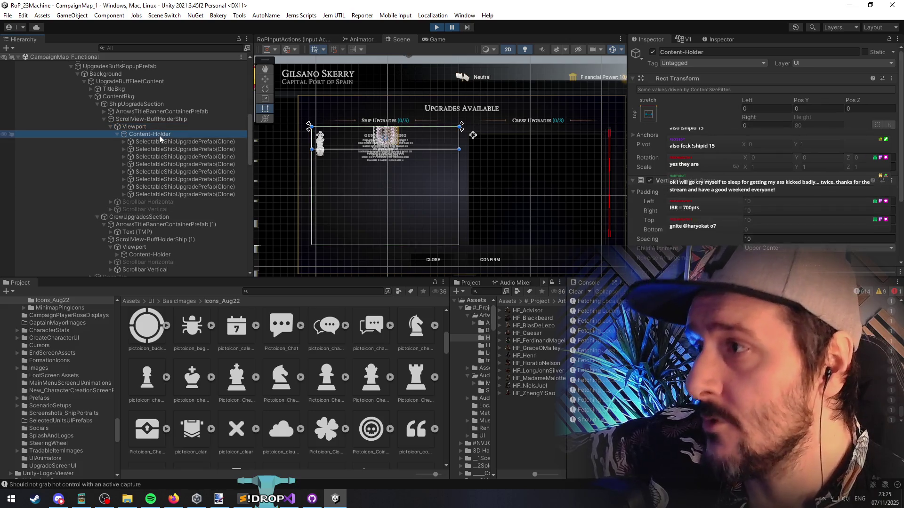
scroll(694, 172, "down", 4)
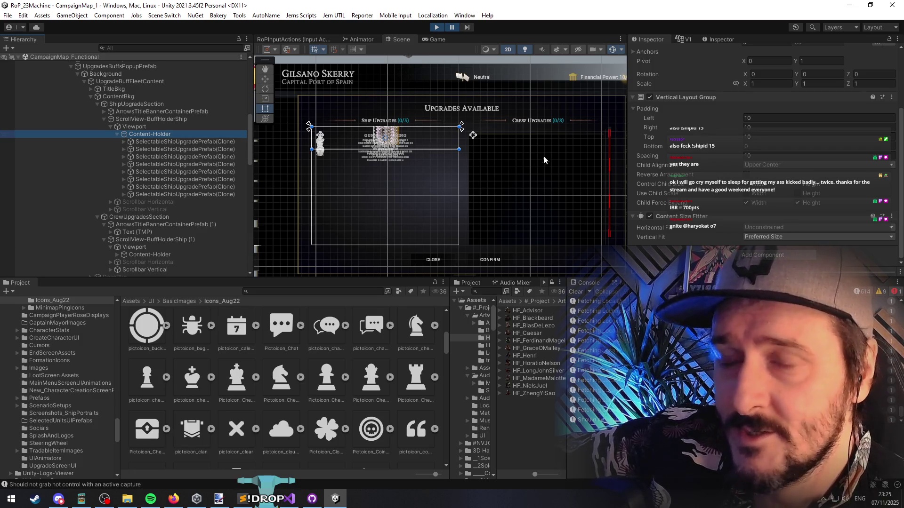
left_click(175, 143)
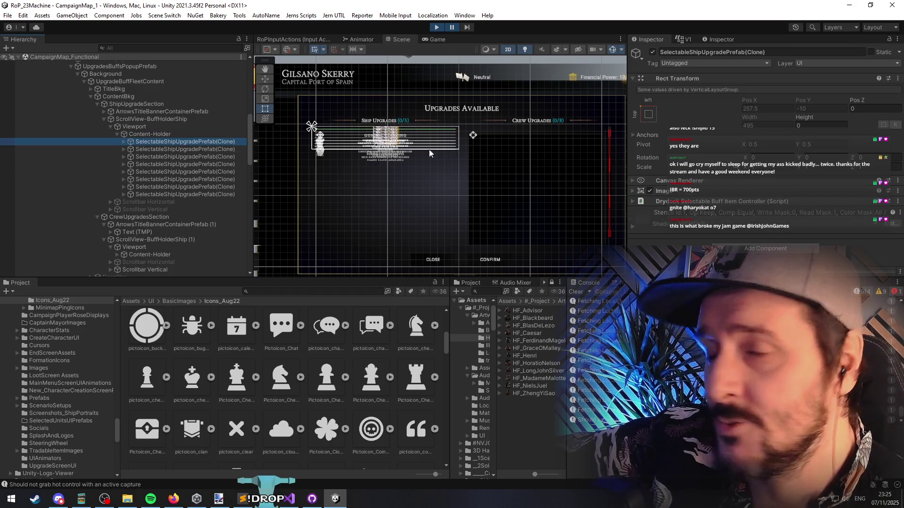
left_click(684, 193)
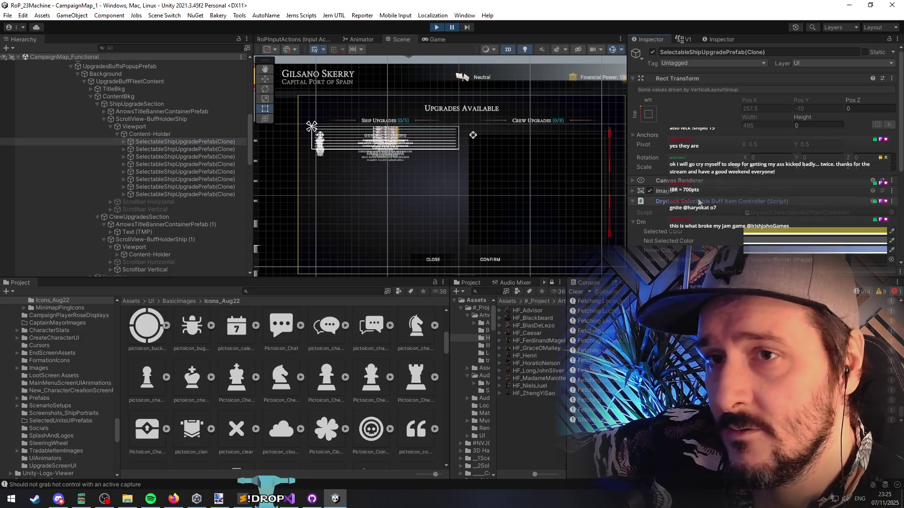
scroll(697, 192, "down", 3)
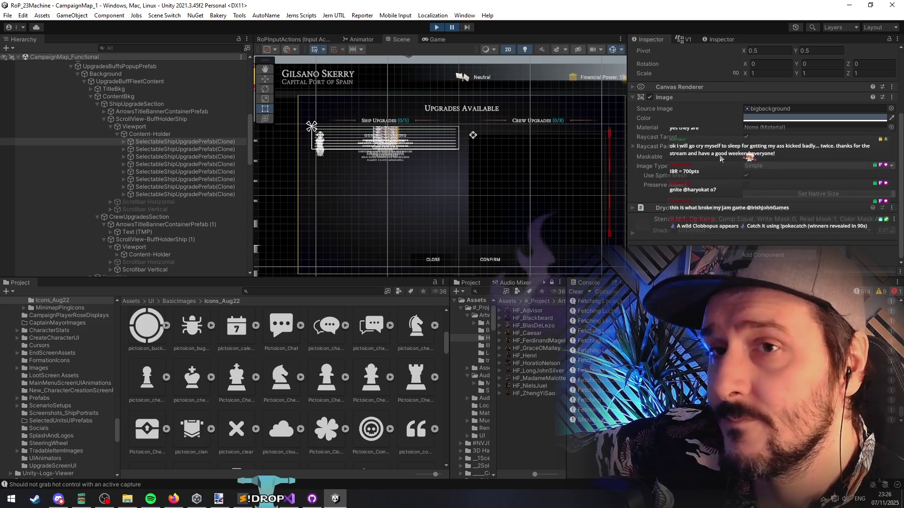
left_click(164, 134)
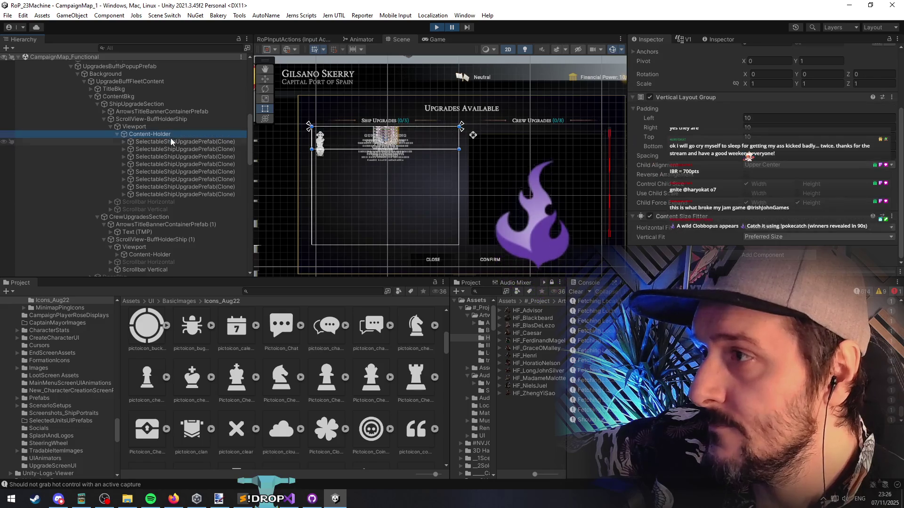
left_click(170, 141)
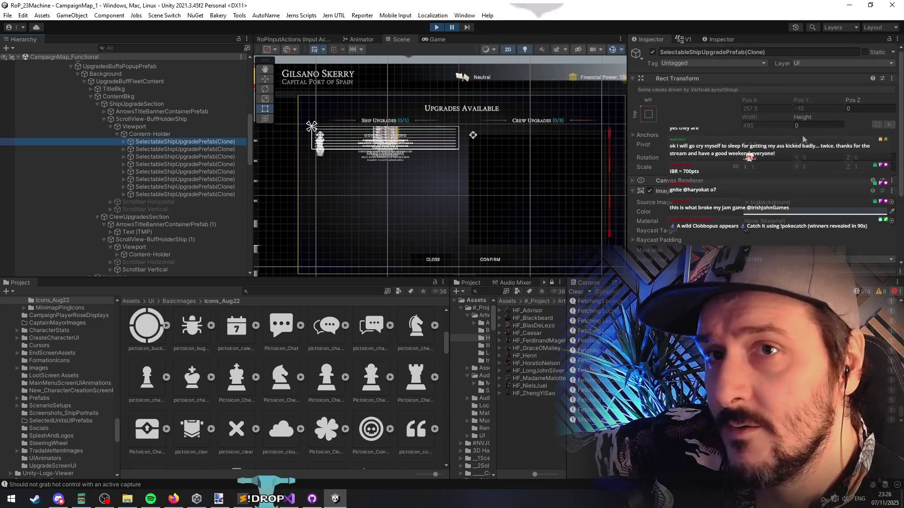
Set the Height of all eight SelectableShipUpgradePrefab(Clone) entries to 15
left_click(216, 193, "shift")
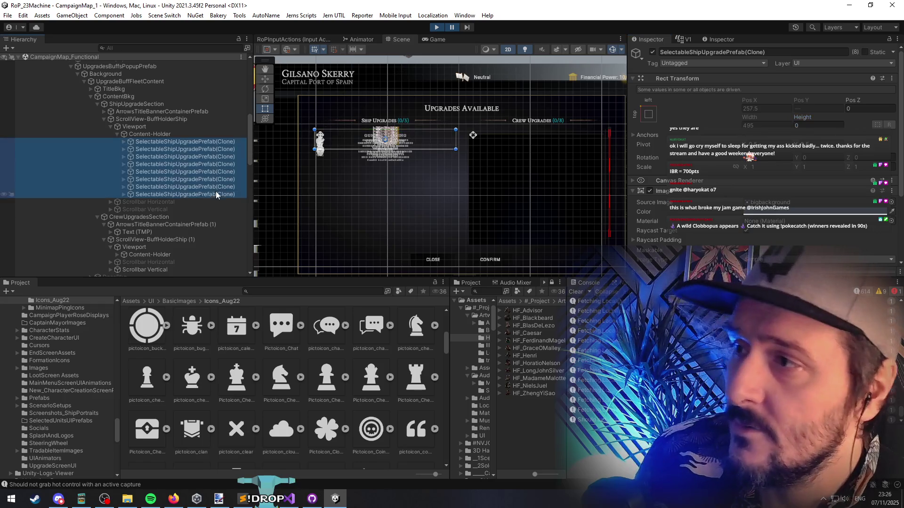
left_click(818, 125)
type("150=")
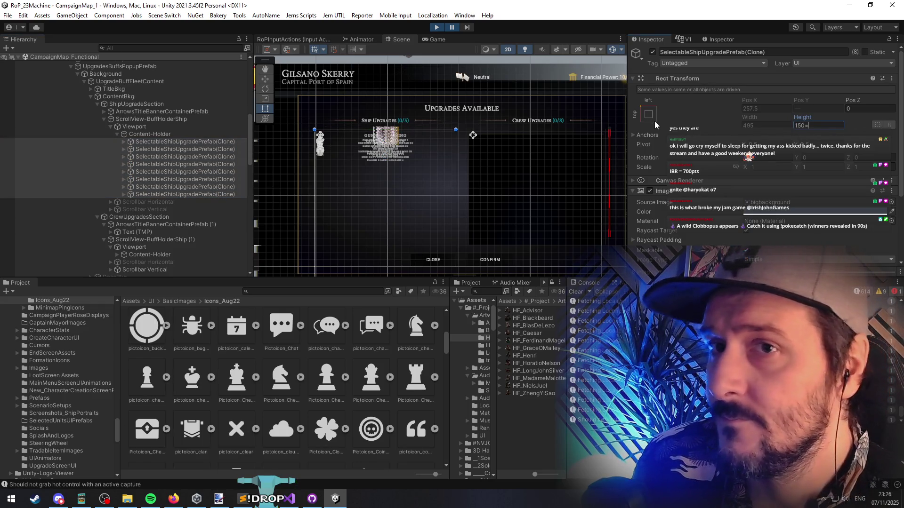
key("BackSpace")
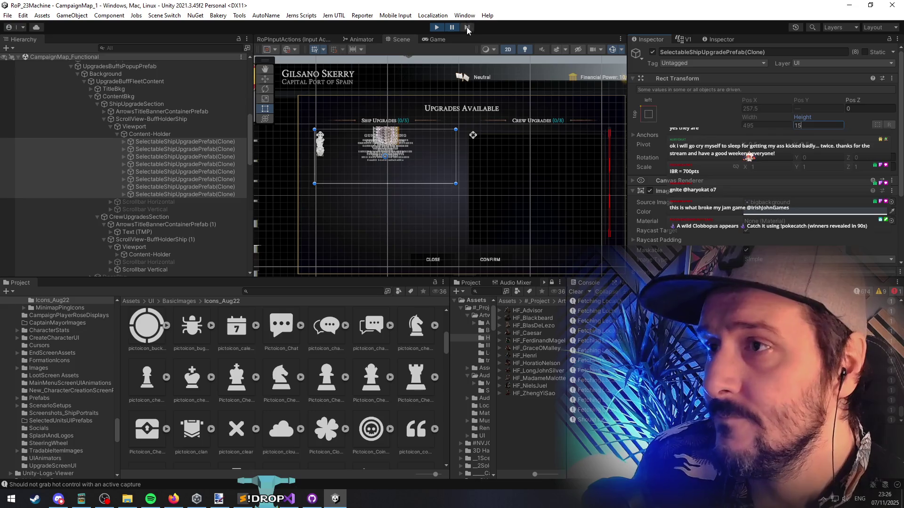
key("Return")
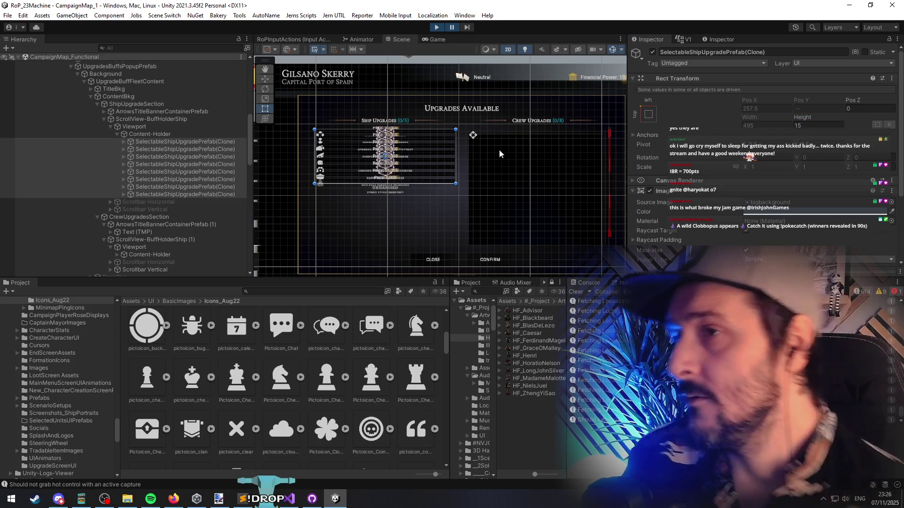
Tick Control Child Size Height on Content-Holder's Vertical Layout Group
left_click(149, 134)
scroll(724, 166, "down", 3)
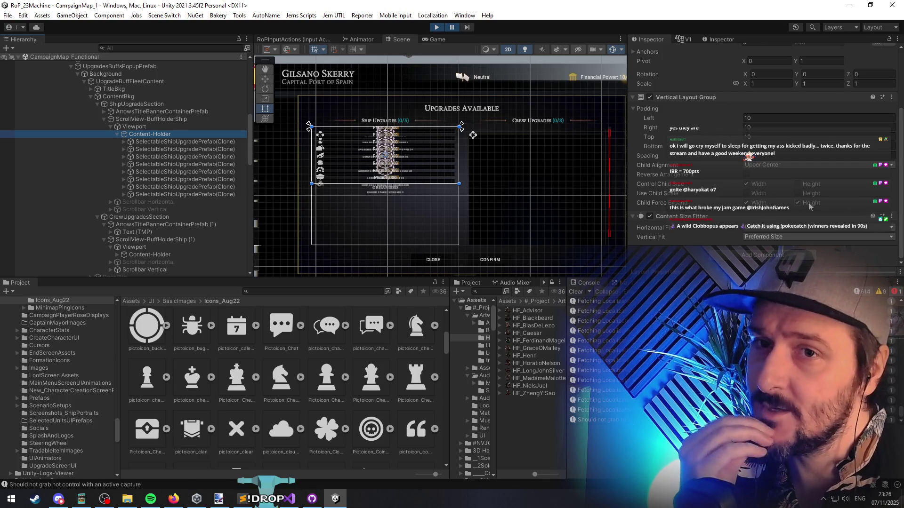
left_click(797, 183)
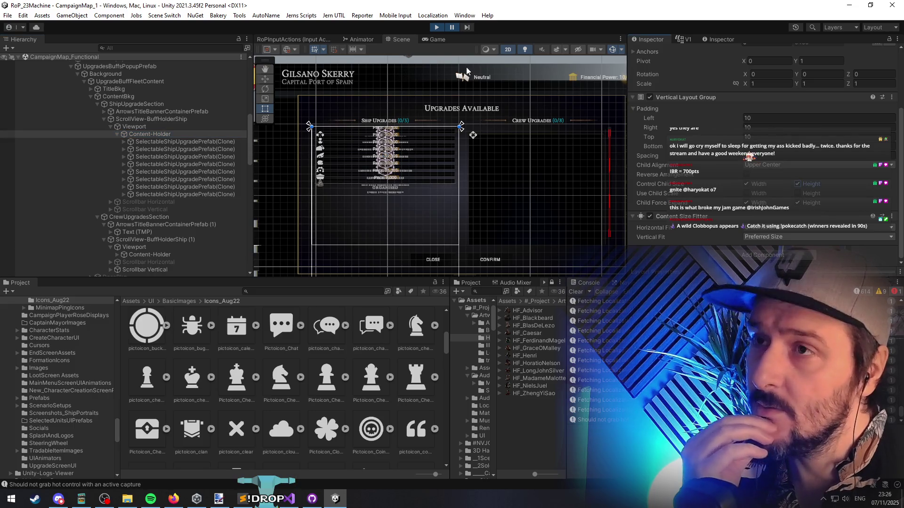
left_click(466, 27)
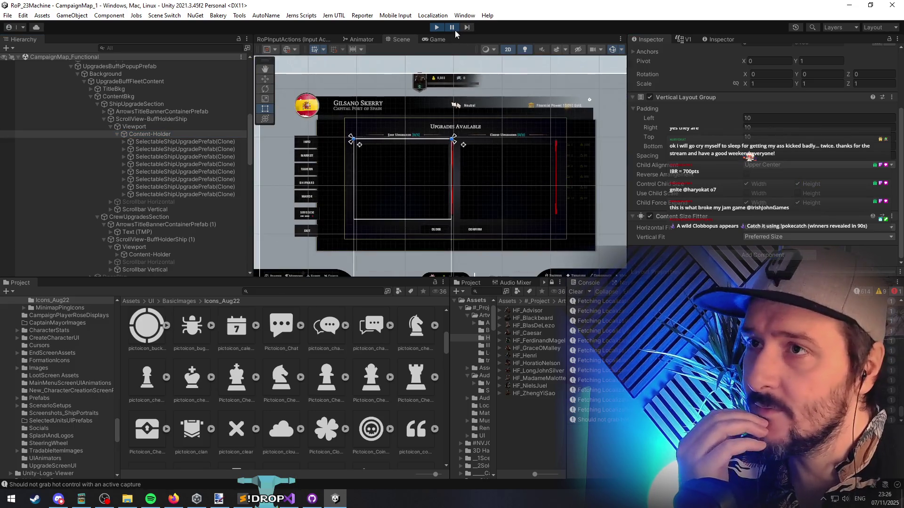
left_click(452, 28)
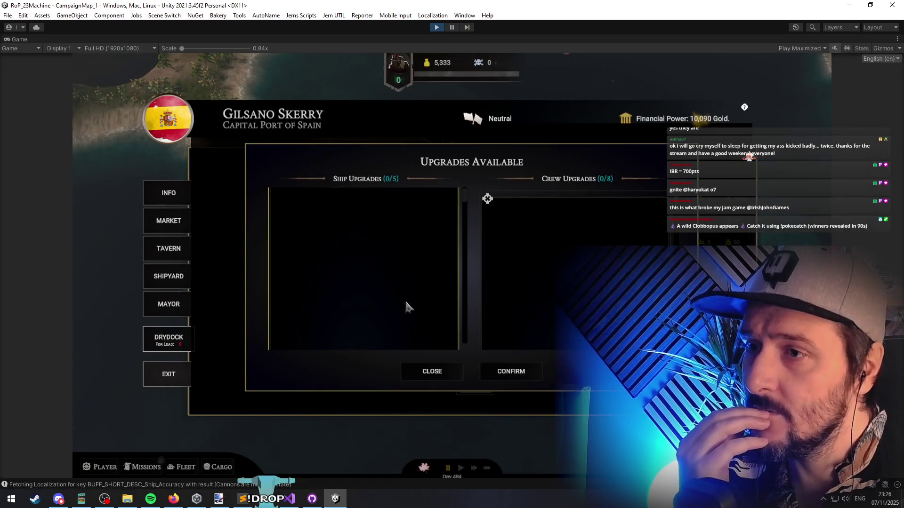
left_click(379, 278)
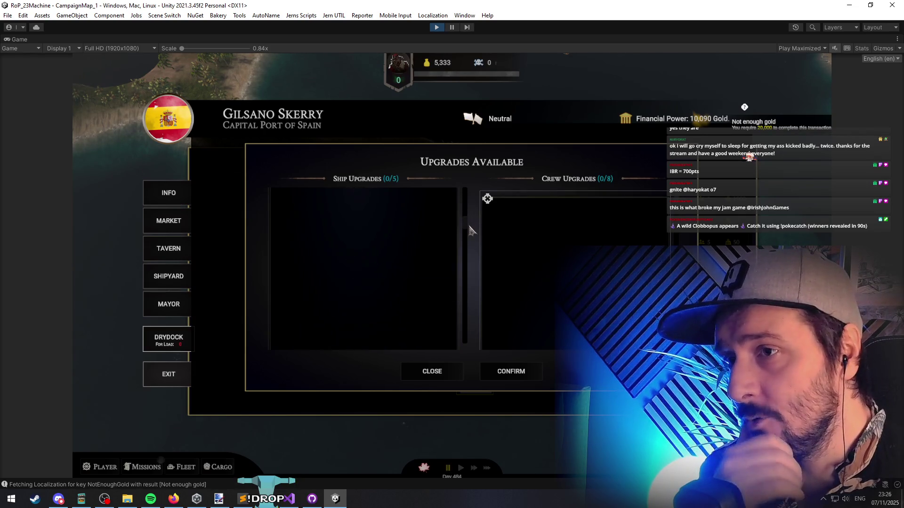
left_click_drag(471, 348, 467, 194)
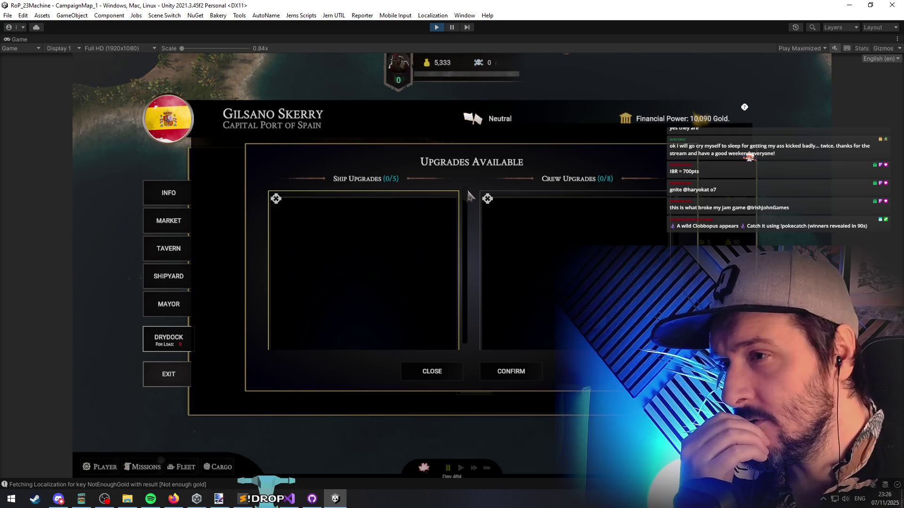
Review Content-Holder and ScrollView-BuffHolderShip layout settings, then unpause and exit play mode
left_click(452, 27)
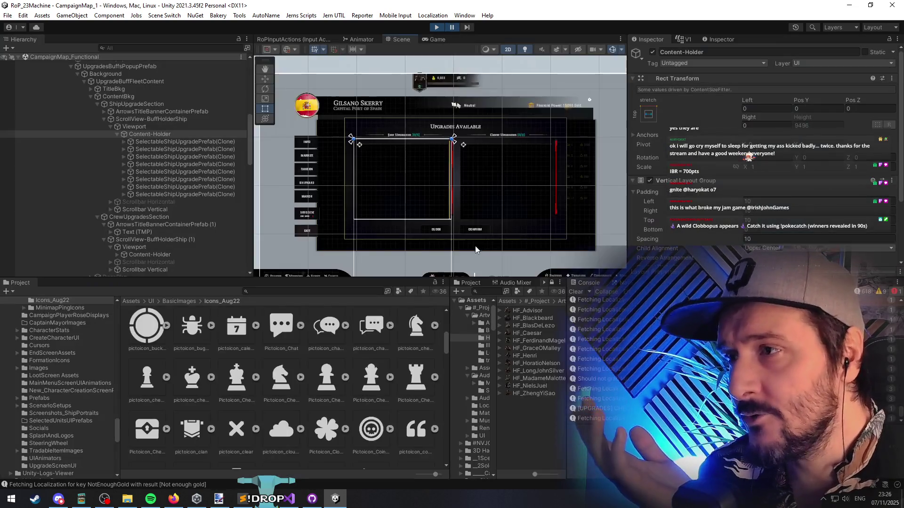
left_click(156, 134)
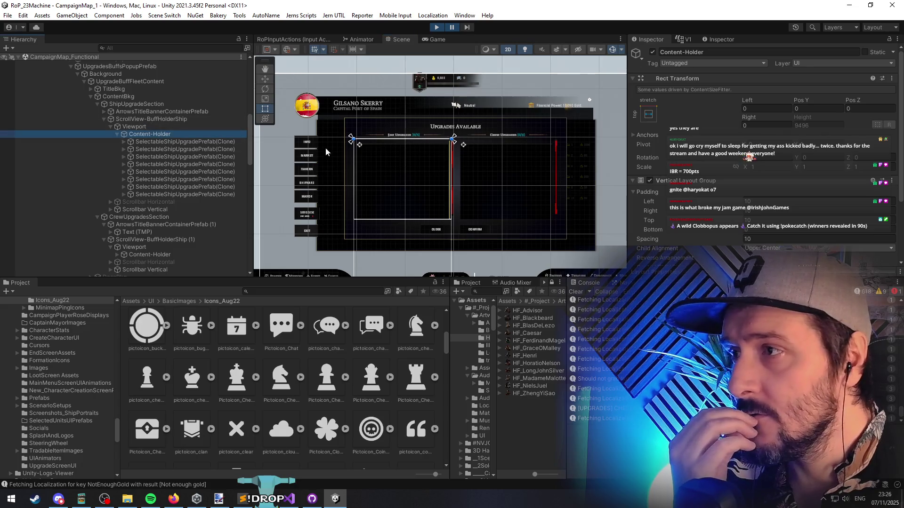
scroll(680, 164, "down", 4)
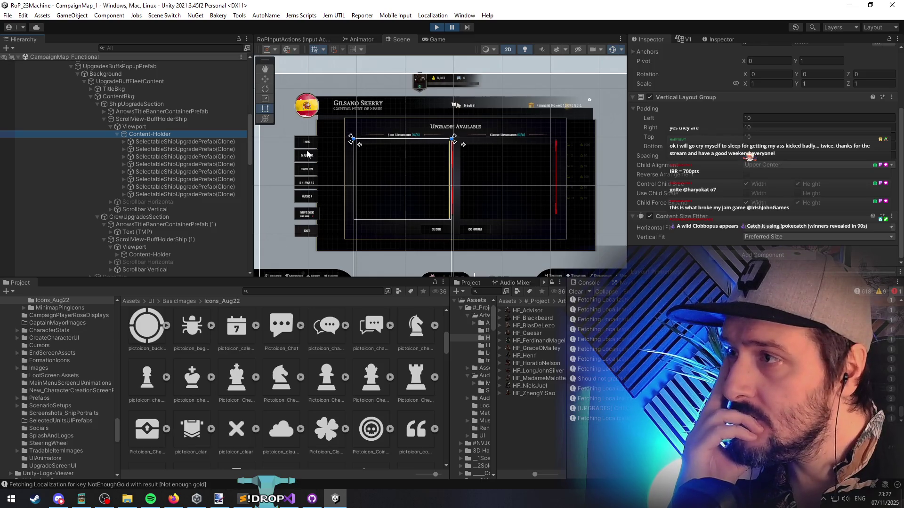
left_click(143, 120)
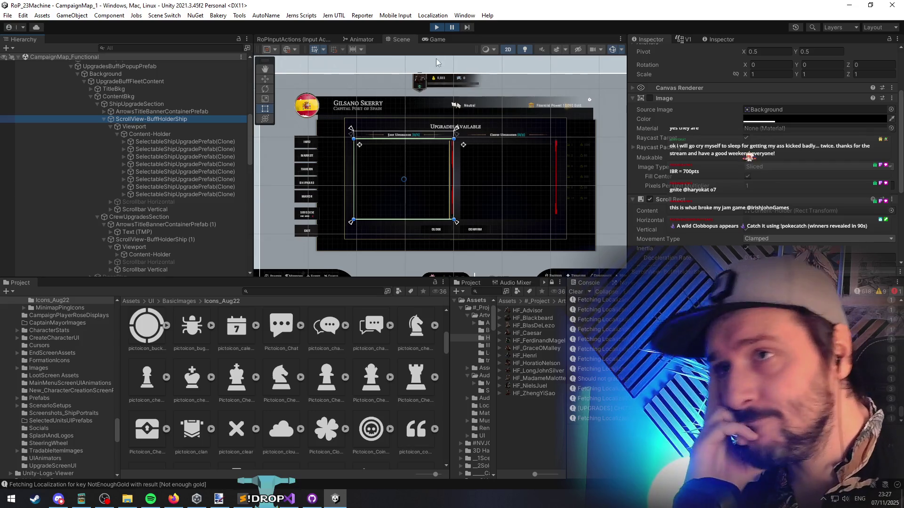
left_click(439, 29)
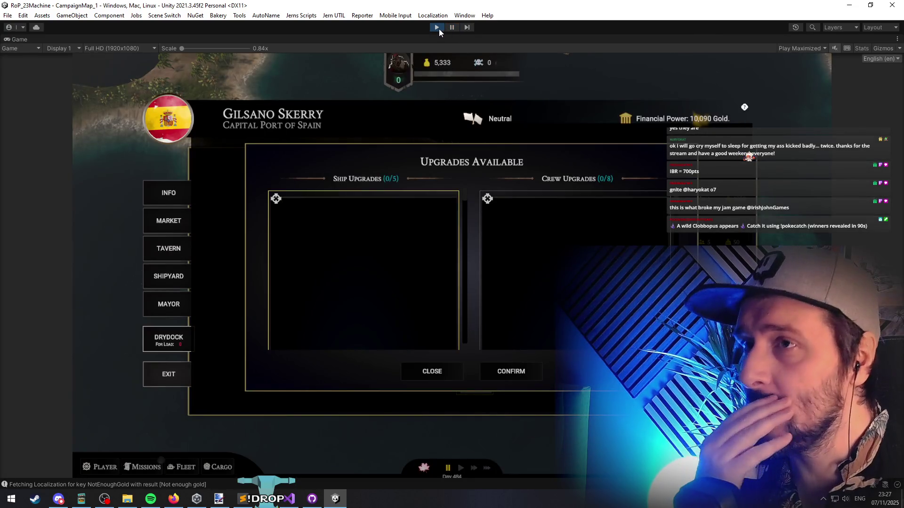
left_click(437, 28)
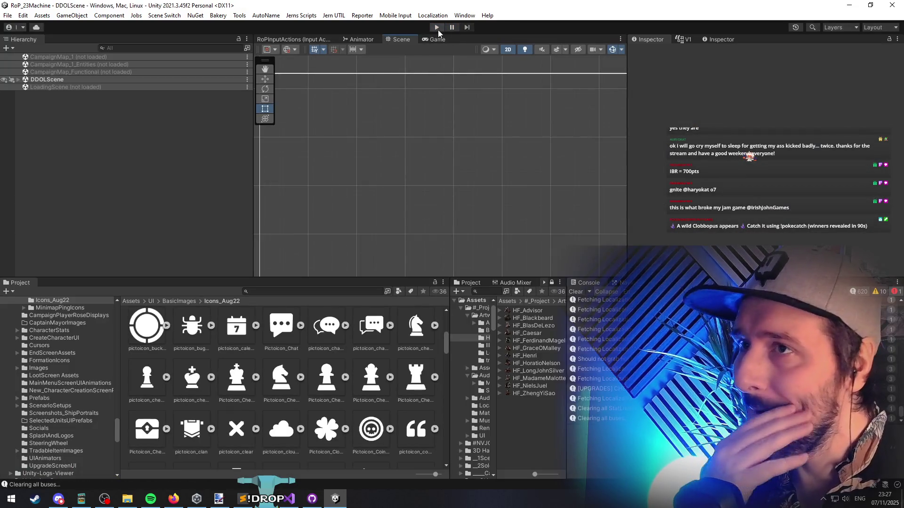
Re-enter play mode, continue the saved campaign, open Gilsano Skerry's island info, then stop play mode
left_click(437, 28)
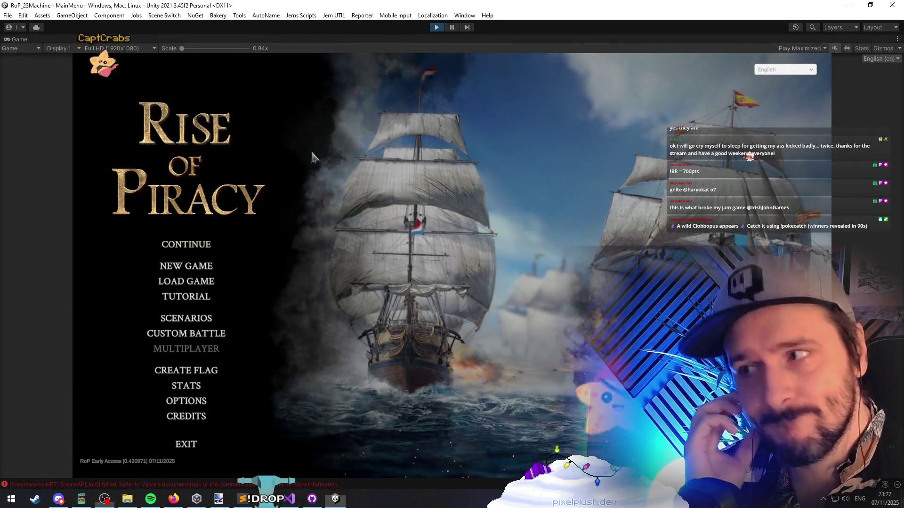
left_click(186, 246)
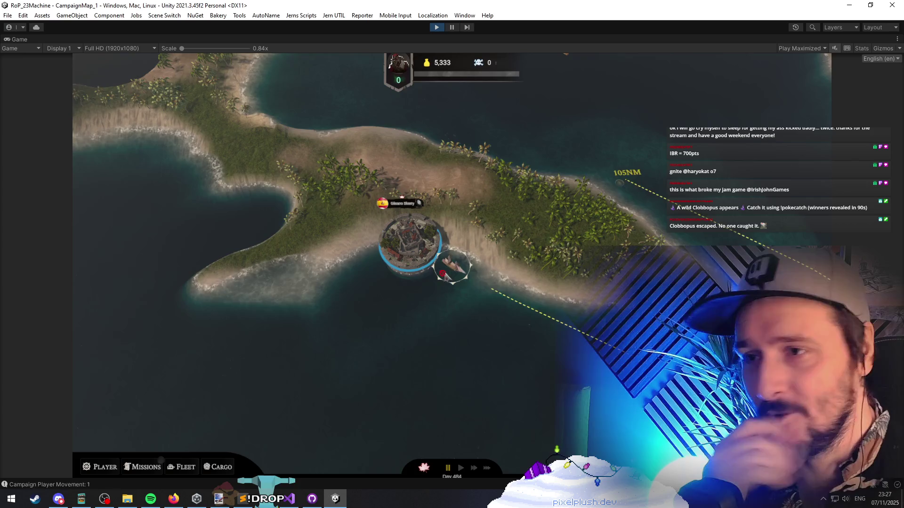
left_click(424, 272)
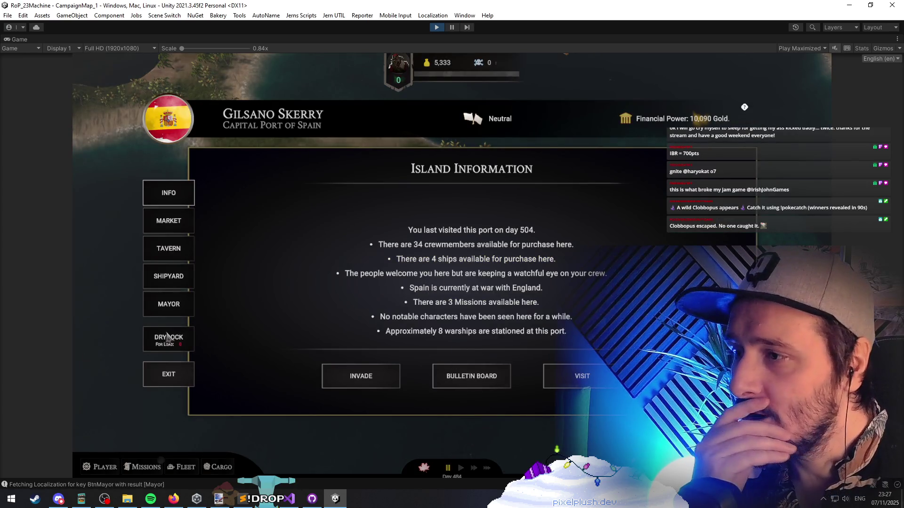
left_click(435, 28)
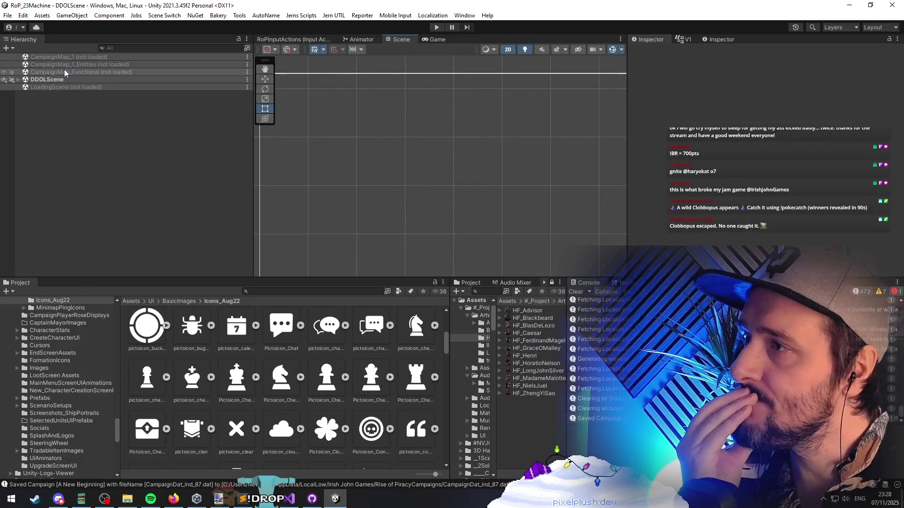
Load CampaignMap_Functional and expand IslandScreensCanvas down through ContentBackground and TabContent to the Info tab
right_click(64, 70)
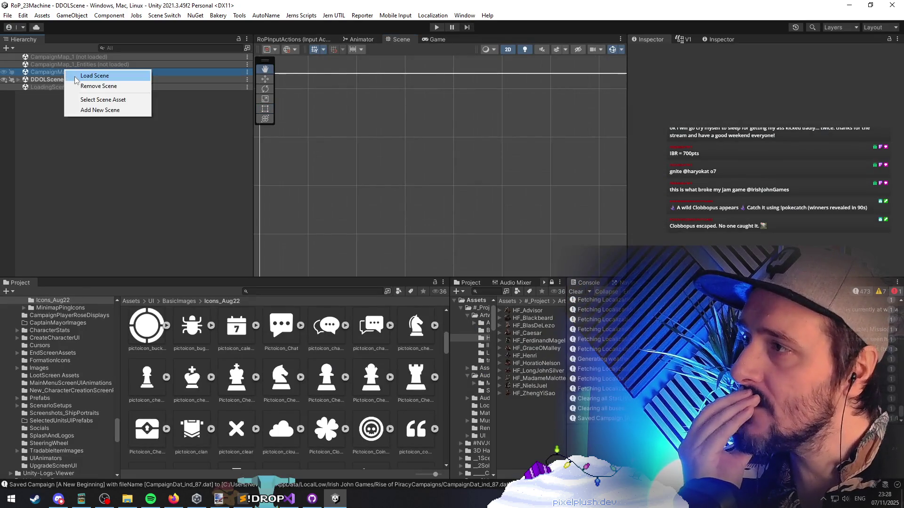
left_click(85, 74)
left_click(108, 161)
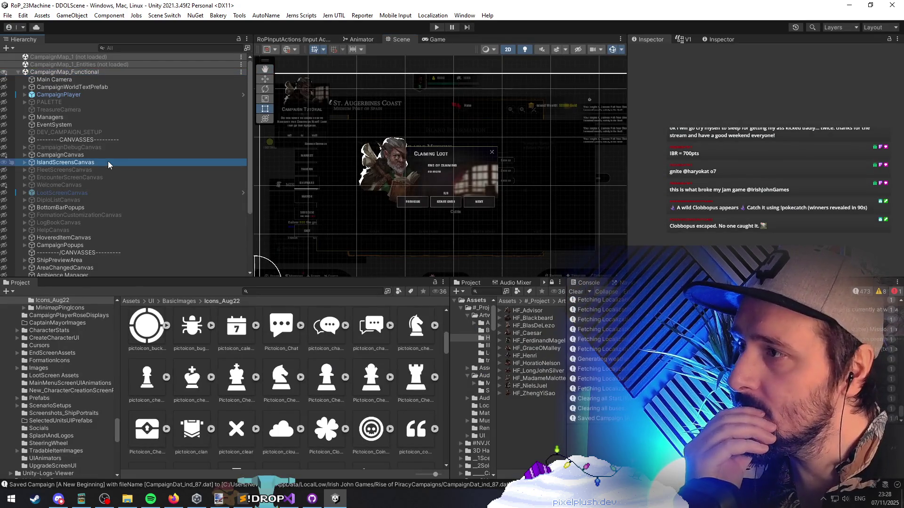
key("Right")
key("Down")
key("Down")
key("Right")
key("Down")
key("Down")
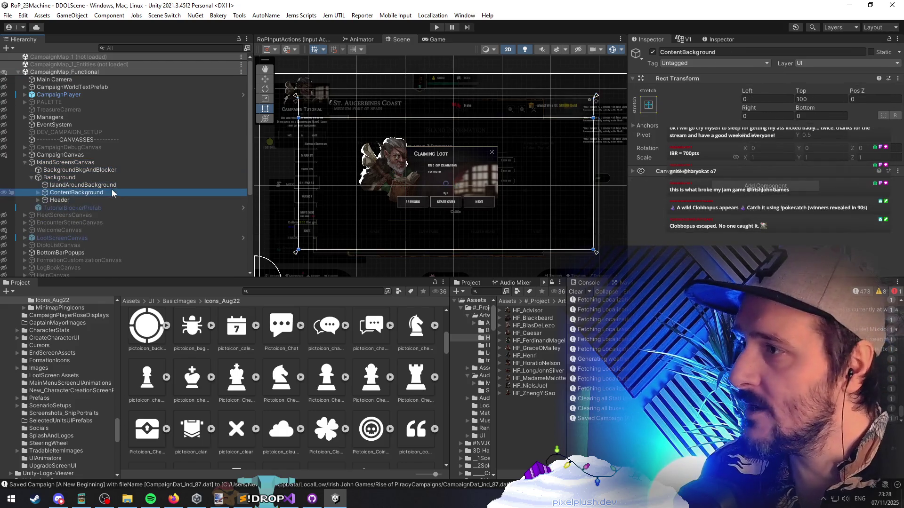
key("Down")
key("Right")
key("Up")
key("Right")
key("Down")
key("Down")
key("Right")
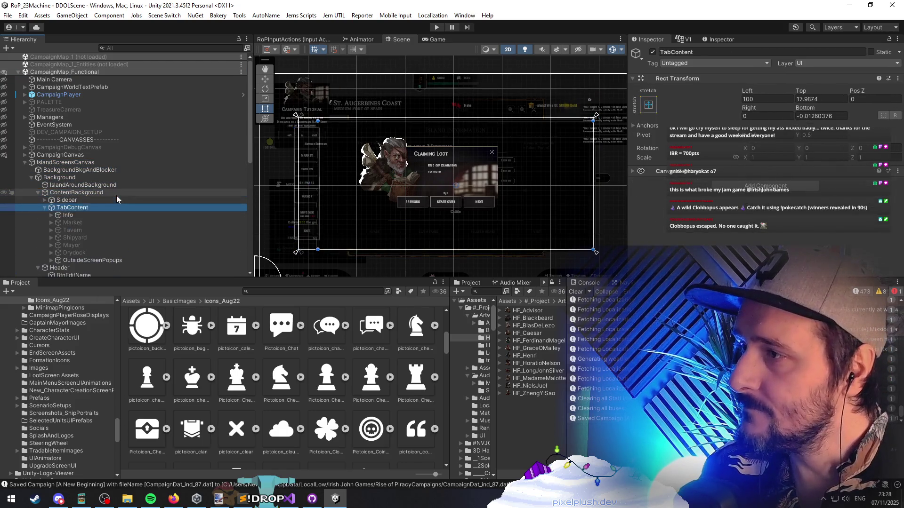
key("Down")
scroll(117, 196, "down", 5)
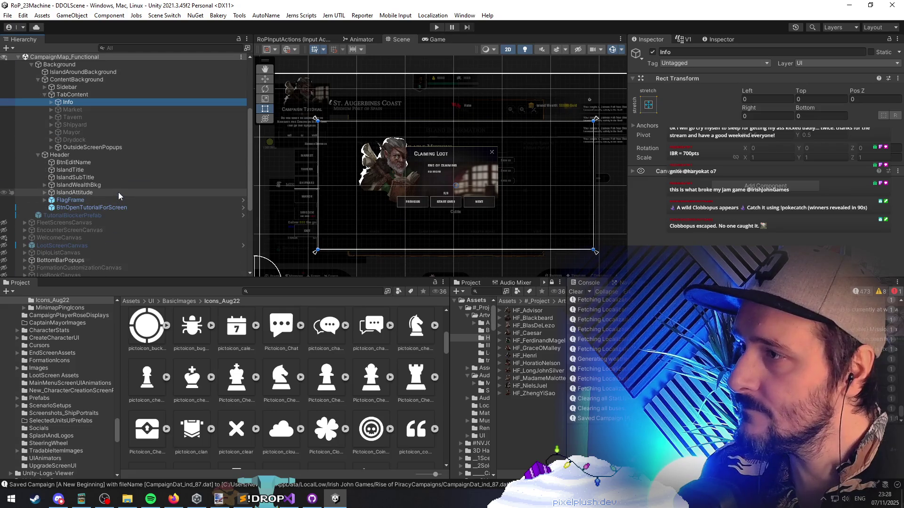
scroll(118, 192, "up", 3)
left_click(91, 136)
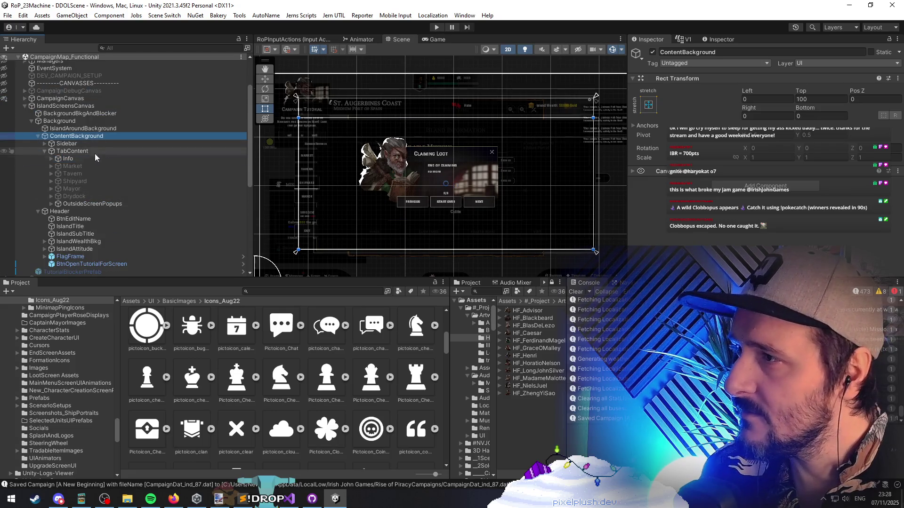
left_click(106, 212)
key("Left")
Deactivate the Info tab, activate Drydock, and show its UpgradesBuffsPopupPrefab popup
left_click(94, 194)
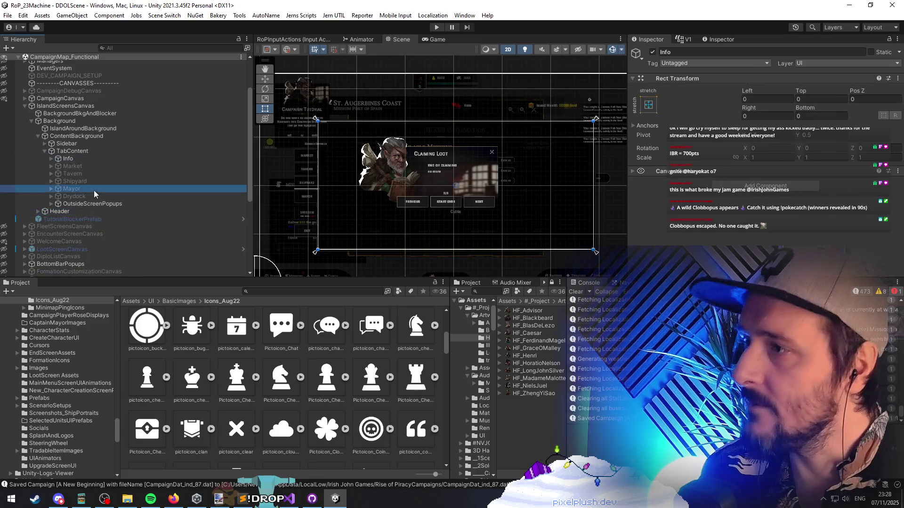
left_click(83, 157)
key("alt+shift+a")
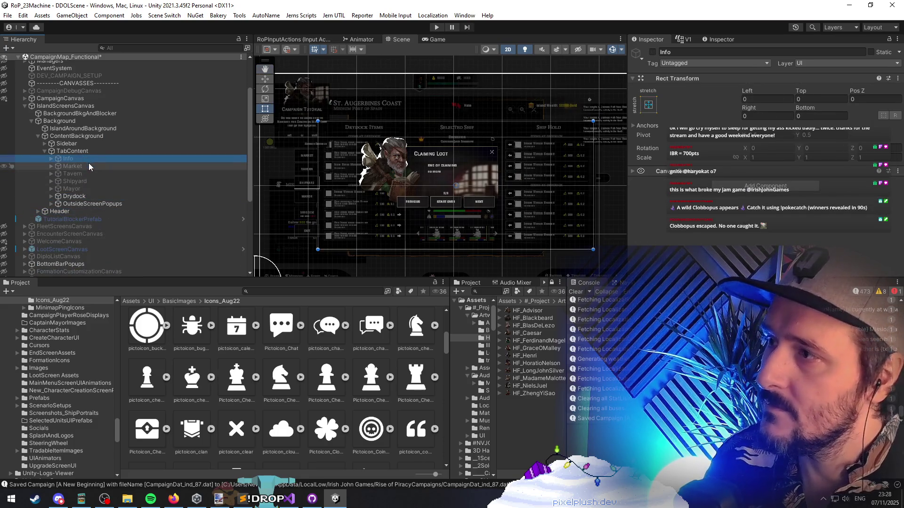
left_click(90, 196)
key("alt+shift+a")
key("Right")
key("Right")
key("Right")
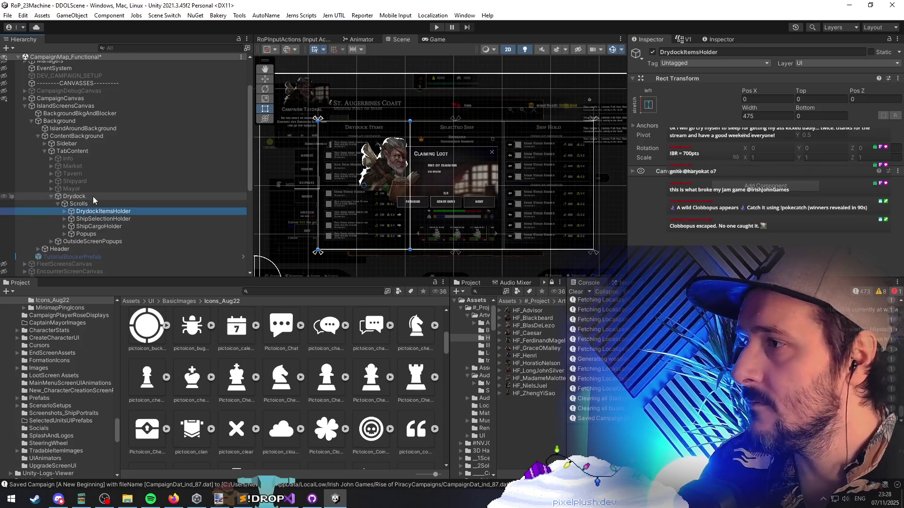
key("Down")
key("Down")
key("Down")
key("Down")
key("Right")
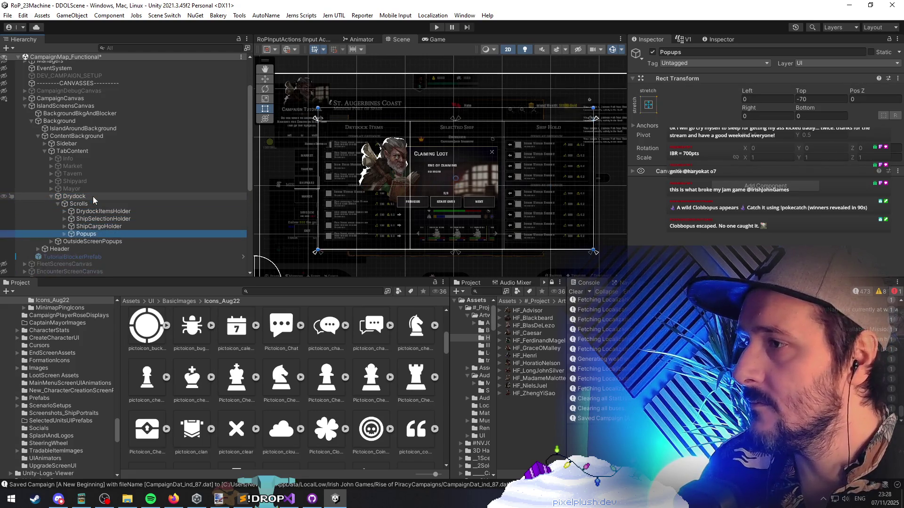
key("Down")
key("Down")
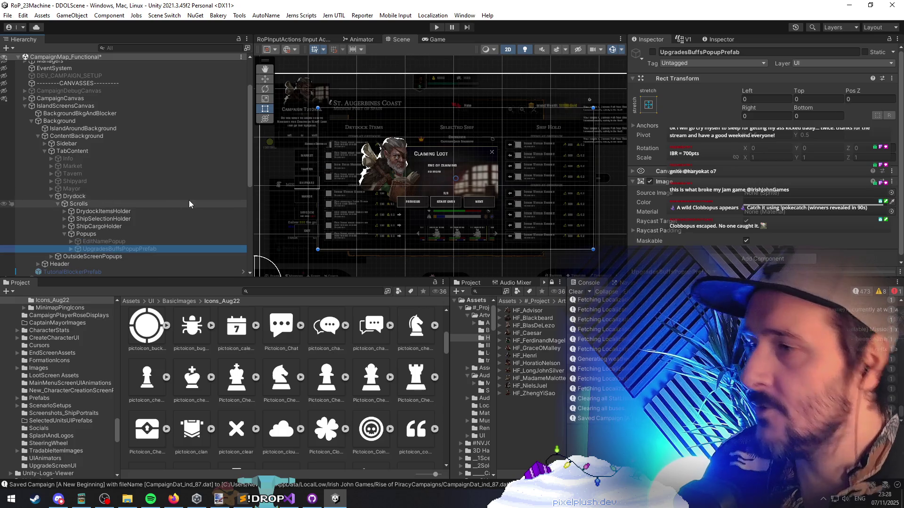
key("alt+shift+a")
scroll(468, 202, "up", 4)
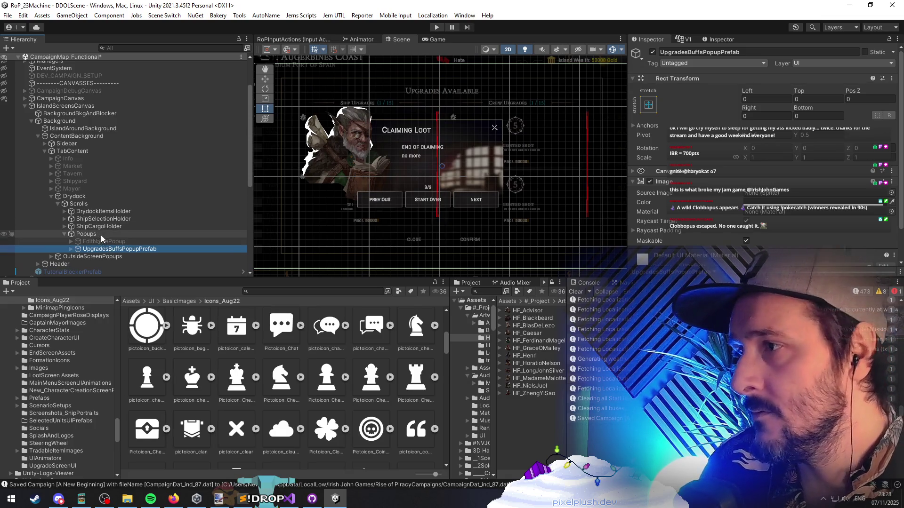
Hide all scene content except the Drydock screen, then select DrydockItemsHolder
left_click(5, 57)
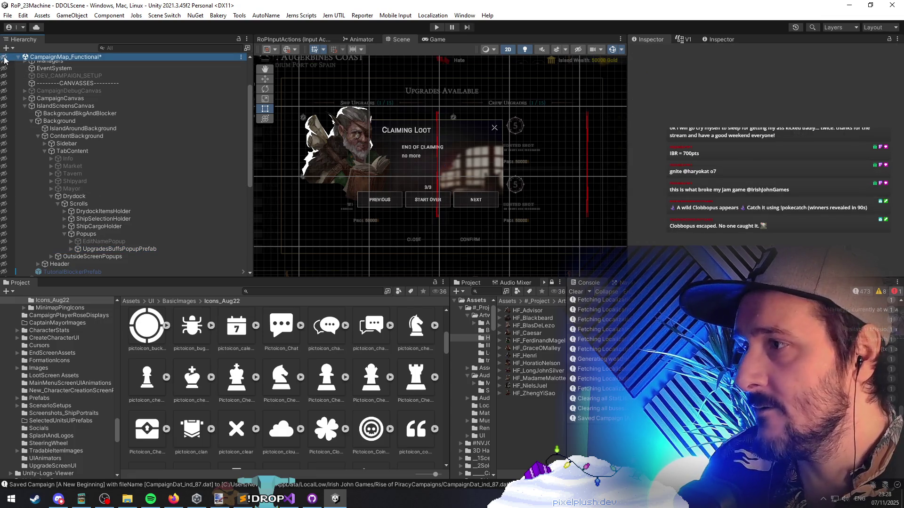
left_click(577, 49)
left_click(75, 196)
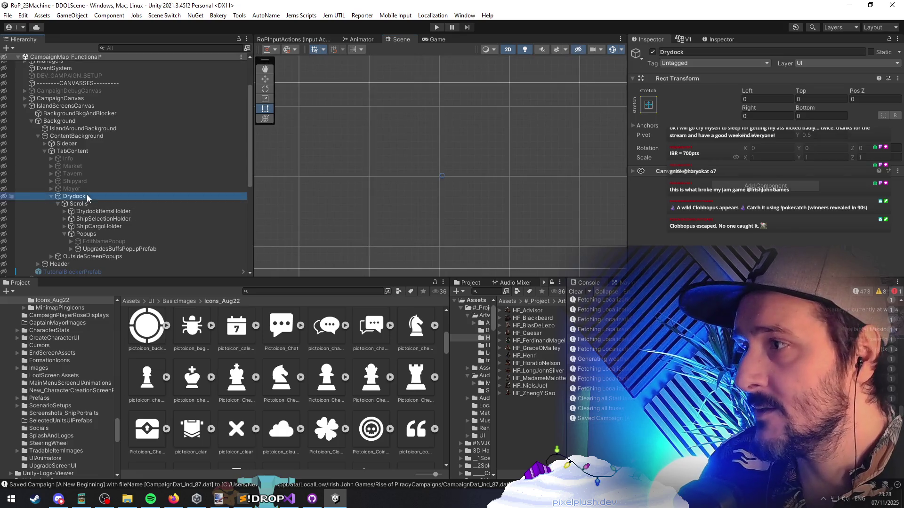
left_click(4, 197)
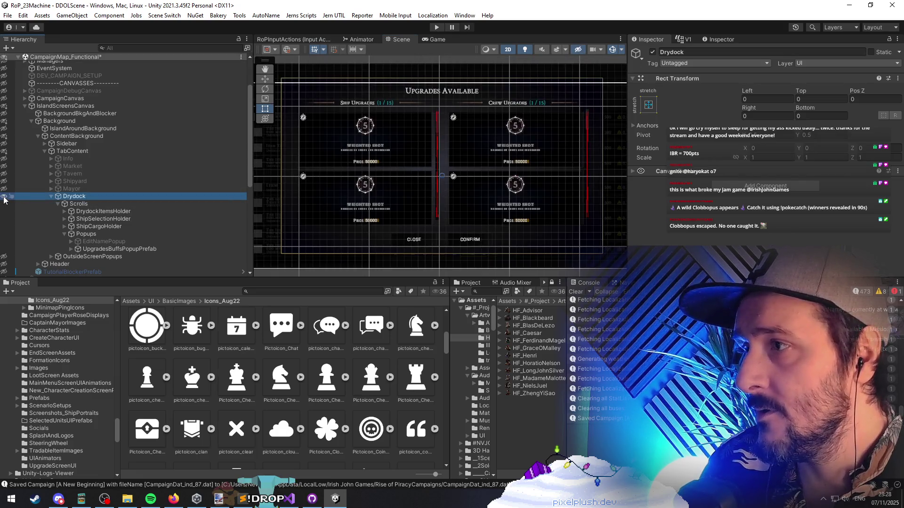
left_click(113, 226)
left_click(114, 212)
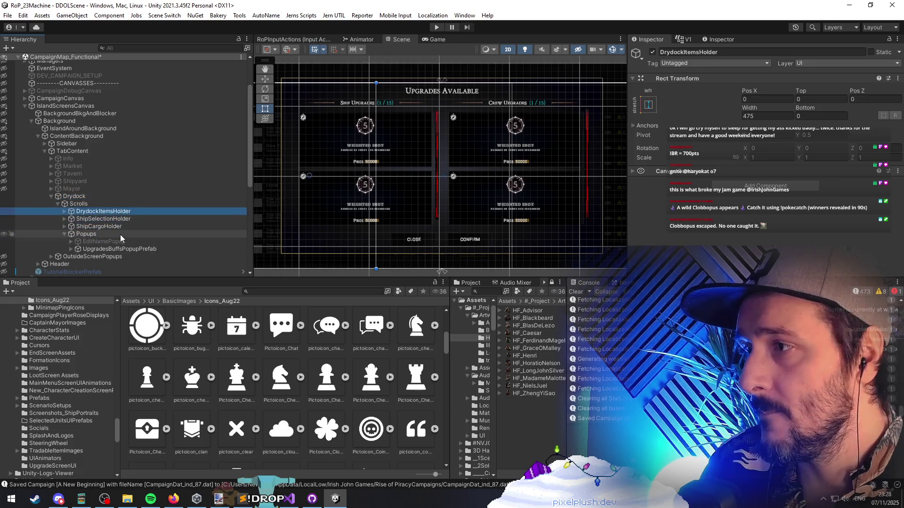
Expand UpgradesBuffsPopupPrefab's hierarchy down to the ShipUpgradeSection and CrewUpgradesSection objects
left_click(123, 249)
key("Right")
left_click(129, 255)
key("Right")
key("Down")
key("Right")
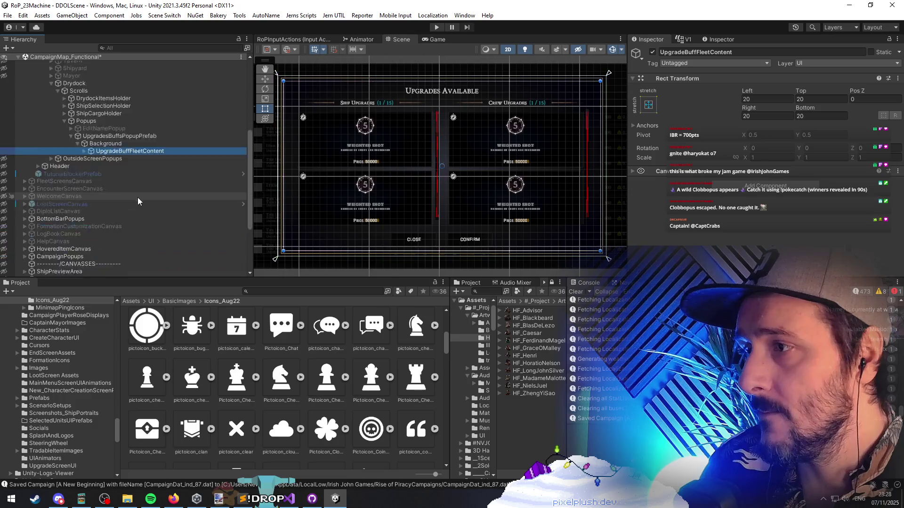
key("Down")
key("Right")
key("Down")
key("Down")
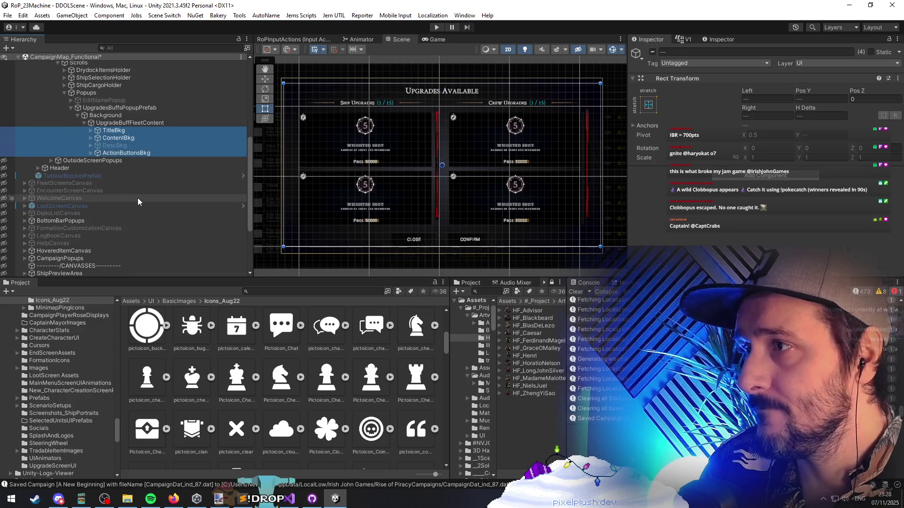
key("Right")
key("Down")
key("Down")
key("Down")
key("Right")
key("Down")
key("Down")
key("Right")
key("Down")
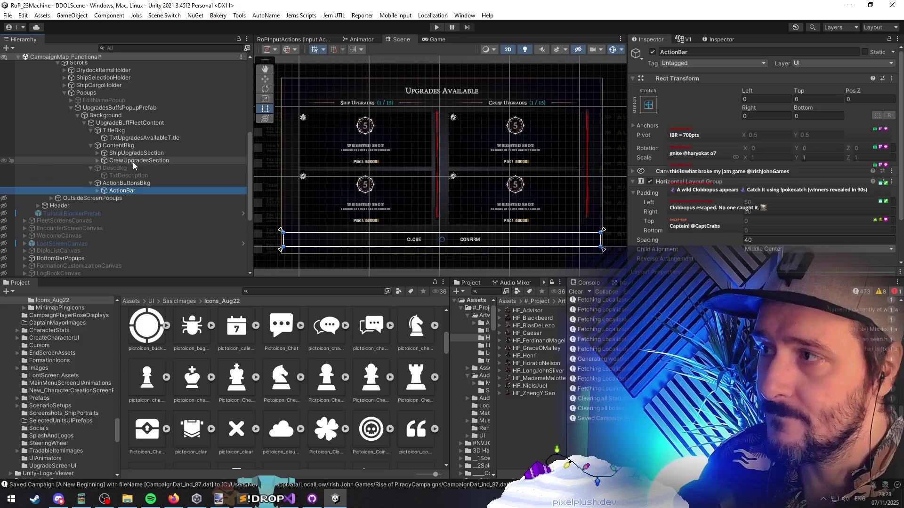
left_click(128, 139, "shift")
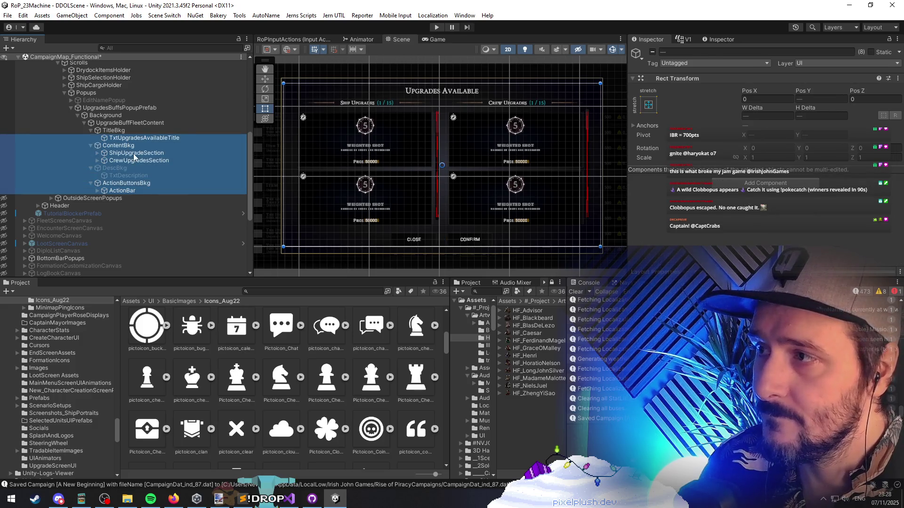
left_click(134, 155)
key("Right")
key("Down")
key("Down")
key("Down")
key("Right")
key("Down")
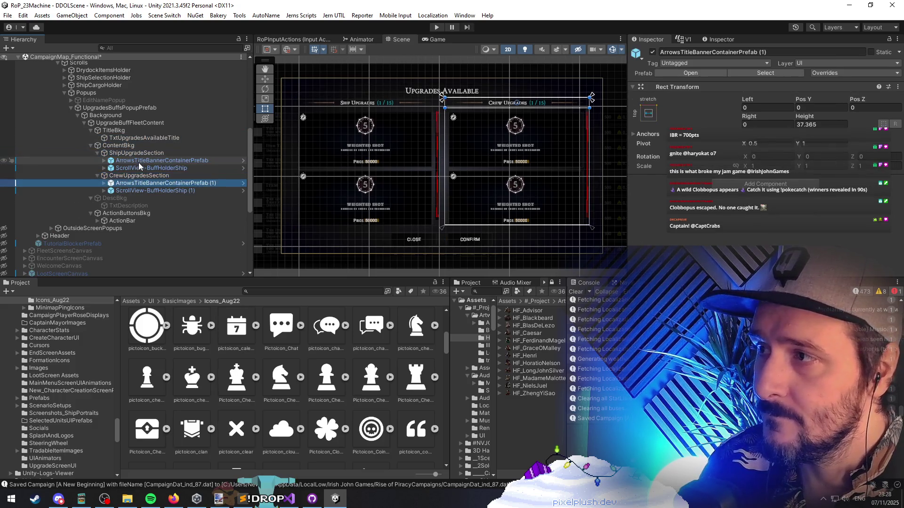
Expand both upgrade scroll views to their Content-Holders, select both, and check the Inspector's Overrides
left_click(140, 166)
key("Right")
left_click(156, 214)
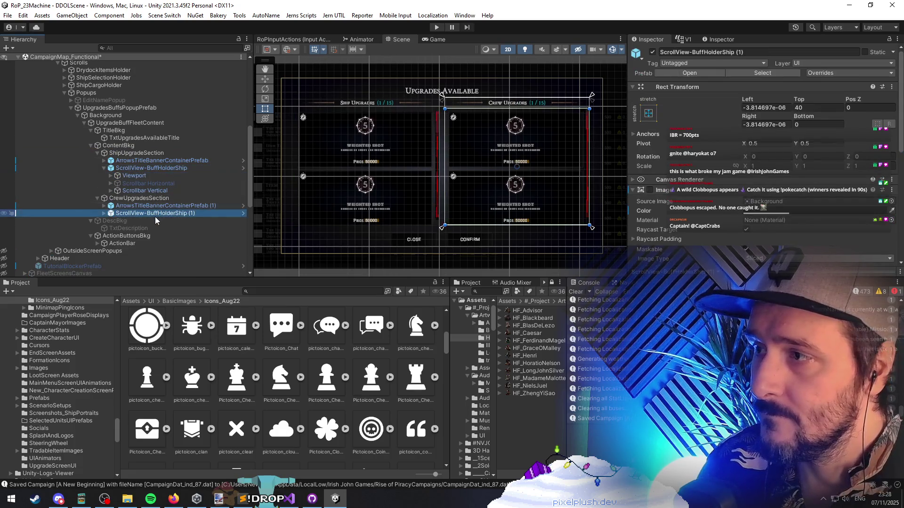
key("Right")
key("Down")
left_click(156, 175, "ctrl")
key("Right")
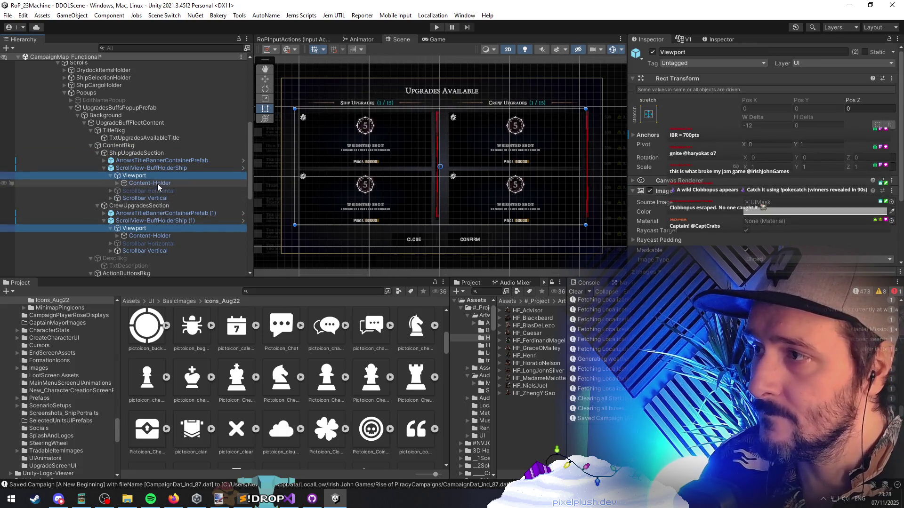
key("Down")
key("Right")
left_click(162, 168)
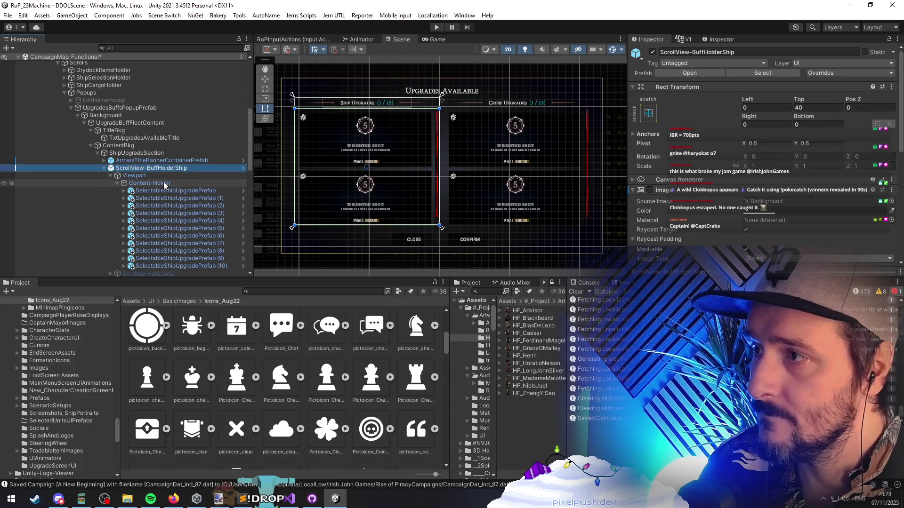
scroll(164, 185, "down", 8)
left_click(155, 134, "ctrl")
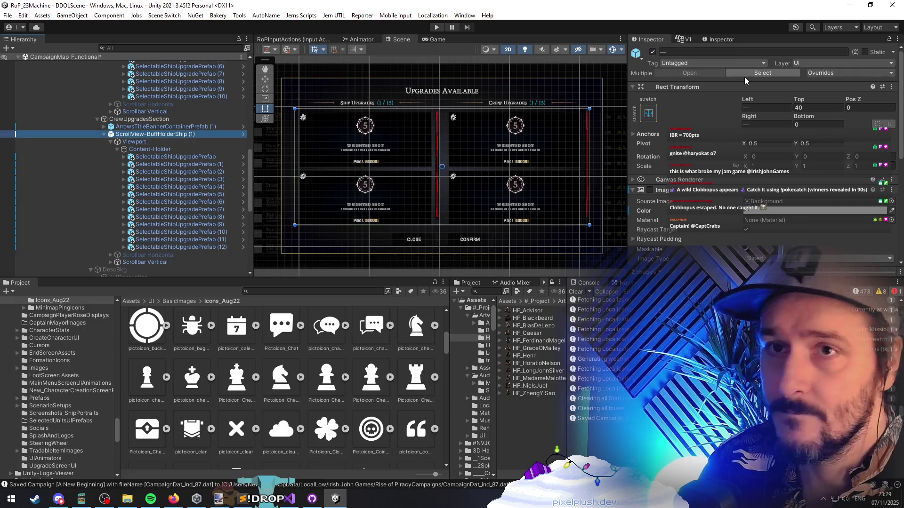
left_click(838, 75)
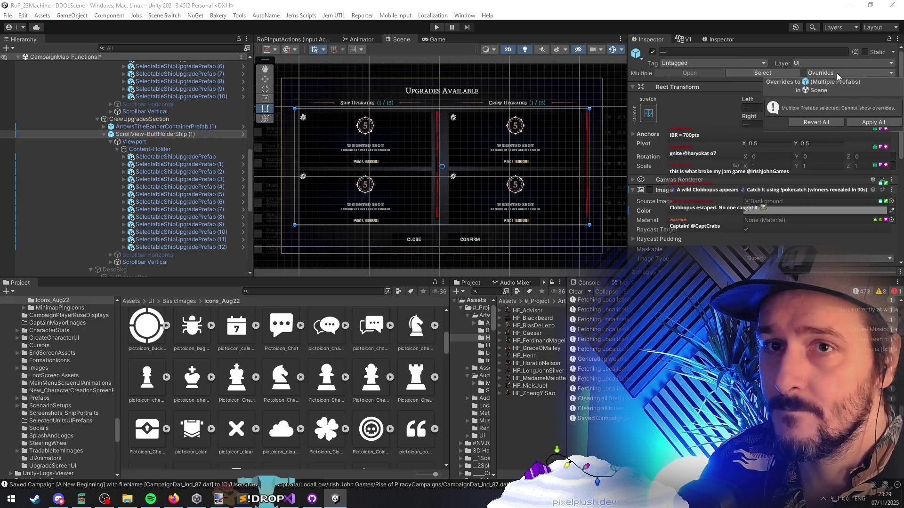
Unpack both selected upgrade scroll views from their prefab
right_click(162, 136)
mouse_move(207, 217)
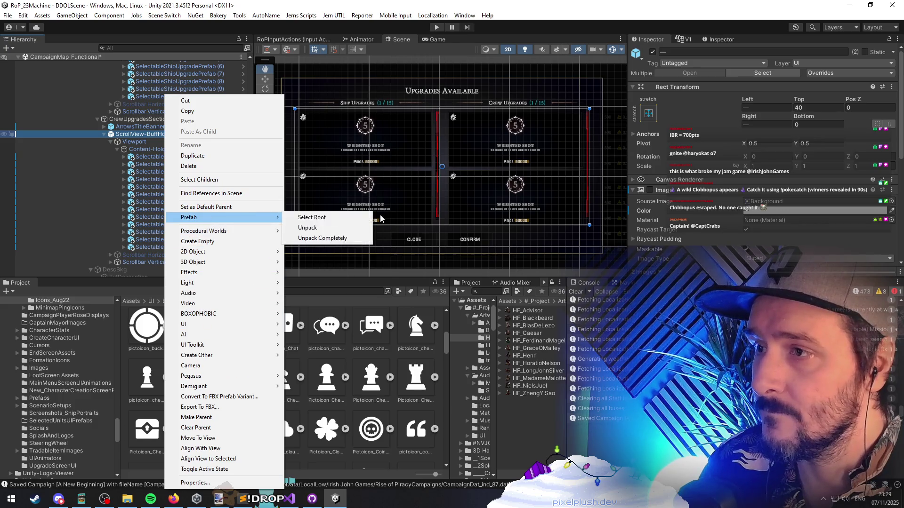
left_click(308, 228)
scroll(150, 157, "up", 5)
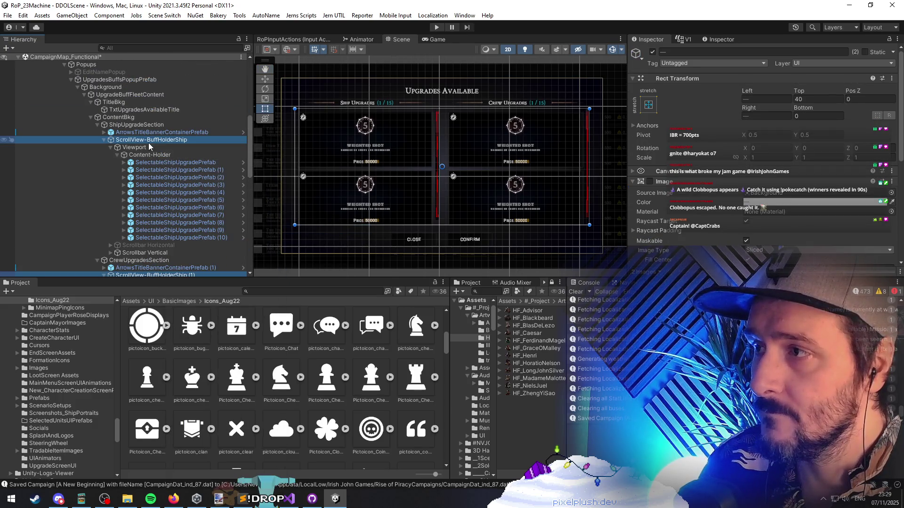
scroll(148, 143, "down", 7)
scroll(164, 188, "up", 6)
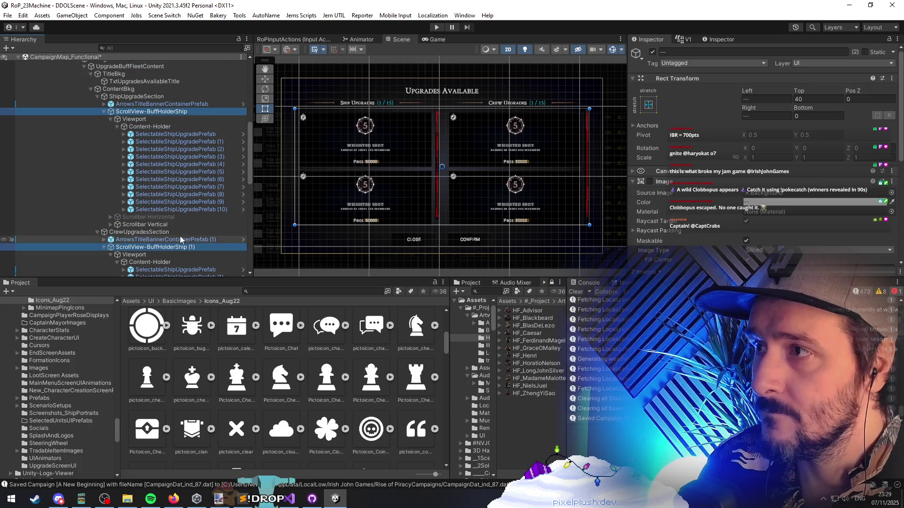
Rename the crew scroll view ScrollView-BuffHolderCrew and select it alongside ScrollView-BuffHolderShip
left_click(178, 248)
type("Crew")
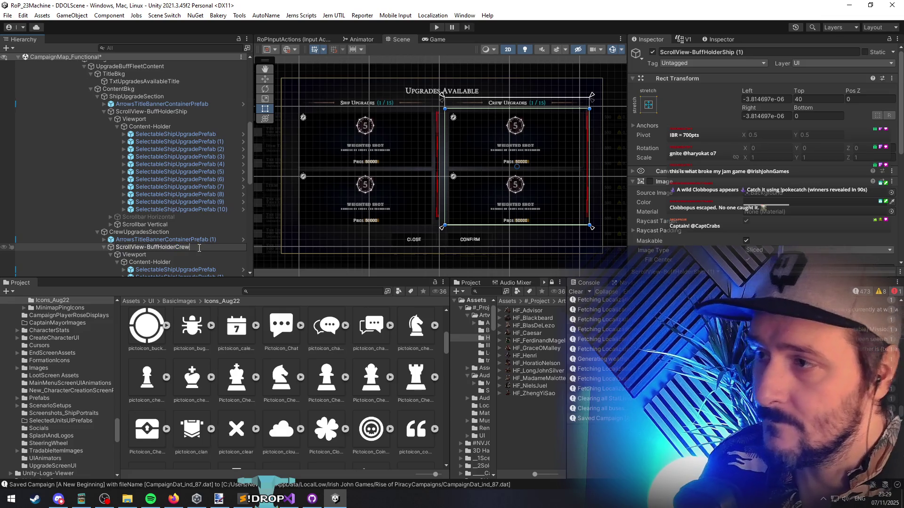
key("Return")
left_click(160, 112, "ctrl")
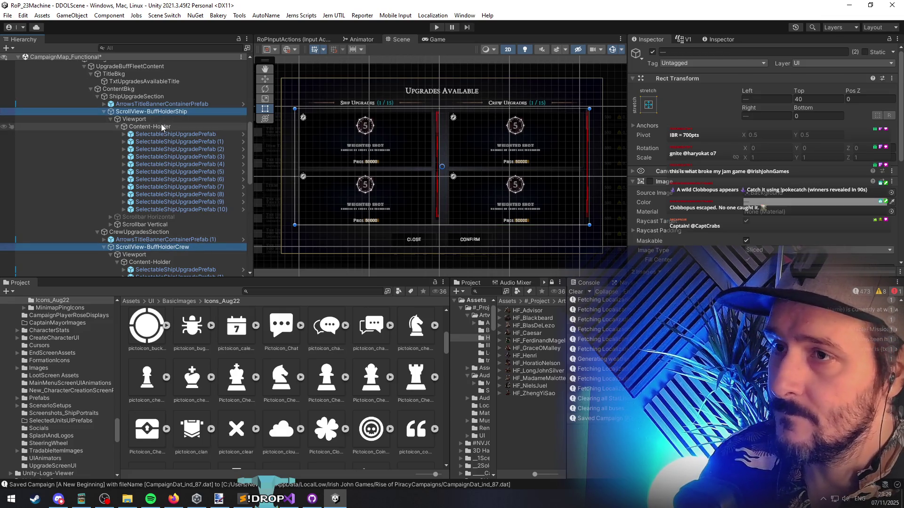
Select both ship and crew Content-Holders and remove their Vertical Layout Group component
left_click(161, 127)
scroll(167, 172, "down", 2)
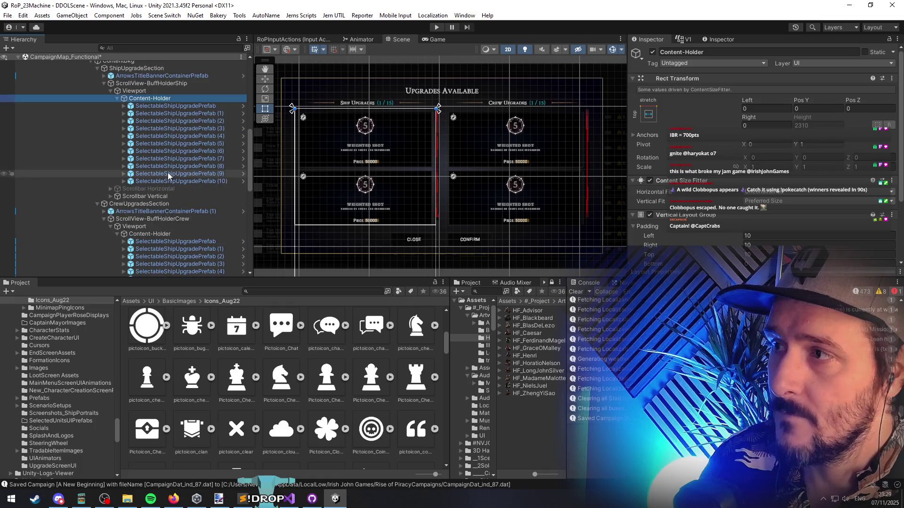
left_click(166, 233, "ctrl")
scroll(703, 190, "down", 3)
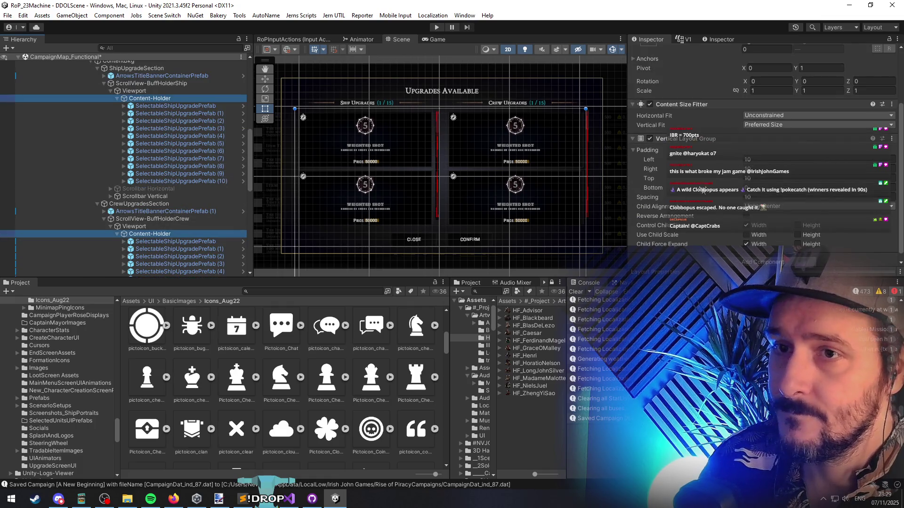
right_click(717, 144)
left_click(728, 161)
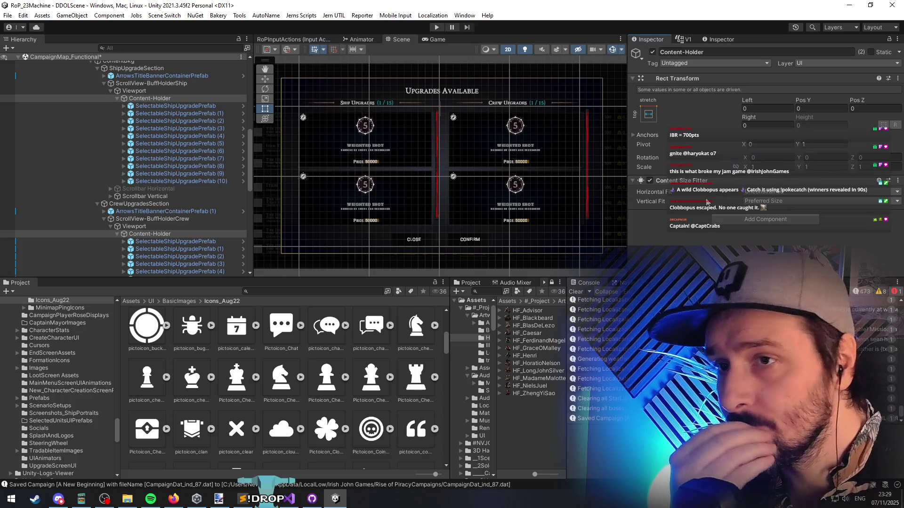
left_click(730, 223)
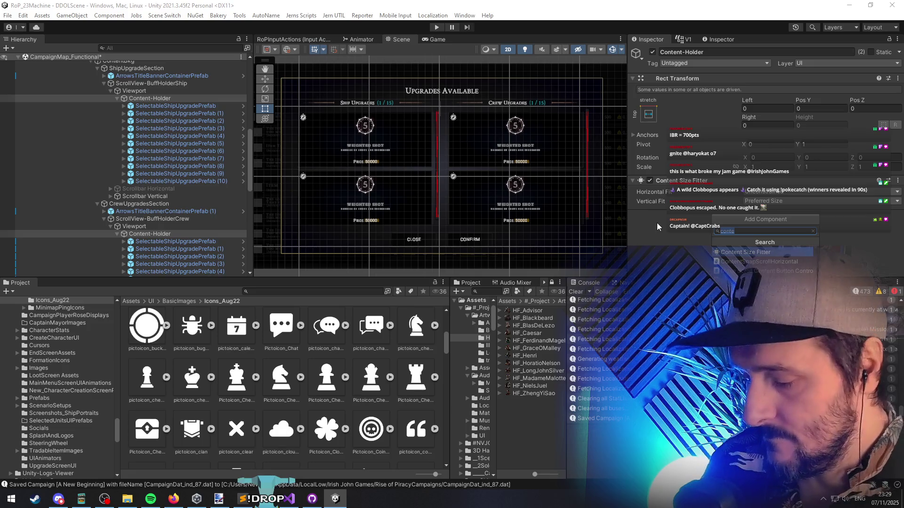
Add a Grid Layout Group to the Content-Holders and set the cell width to 150
type("grid")
key("Return")
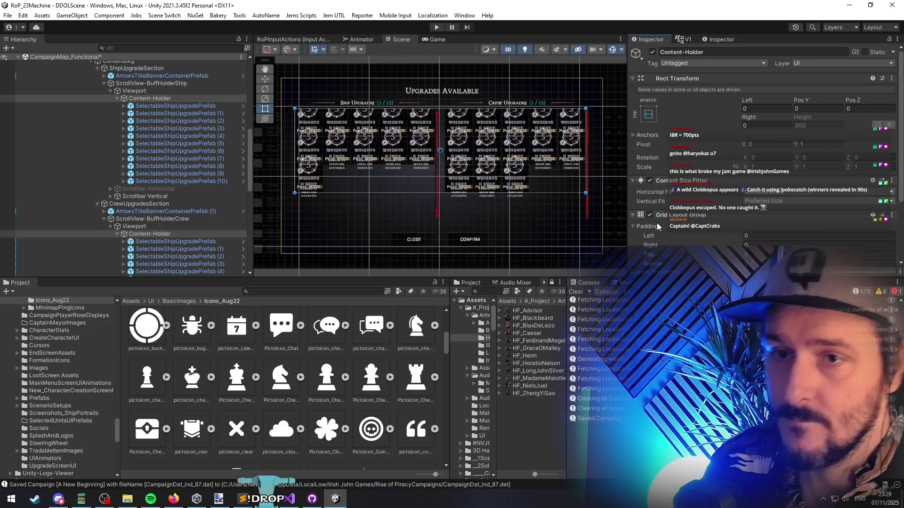
scroll(657, 227, "down", 3)
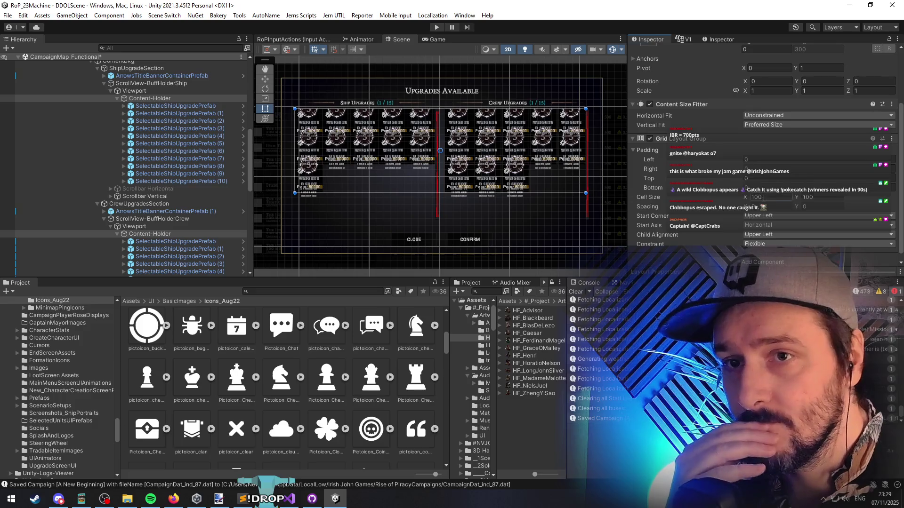
left_click(763, 199)
type("200")
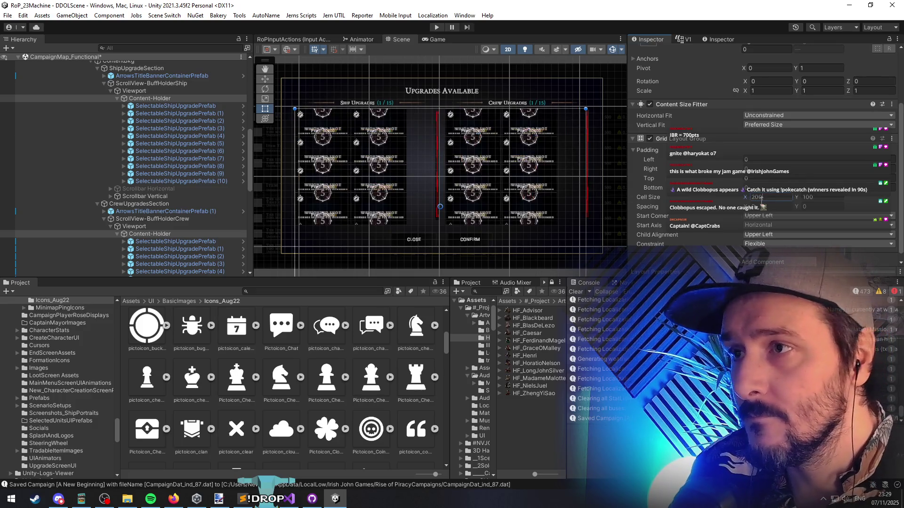
type("150")
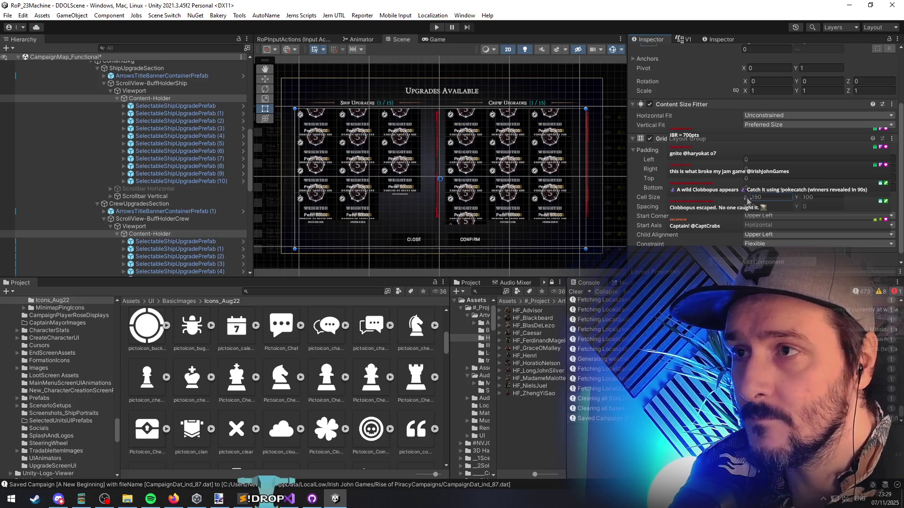
mouse_move(747, 201)
left_mouse_down()
mouse_move(894, 194)
mouse_move(28, 191)
mouse_move(86, 194)
left_mouse_up()
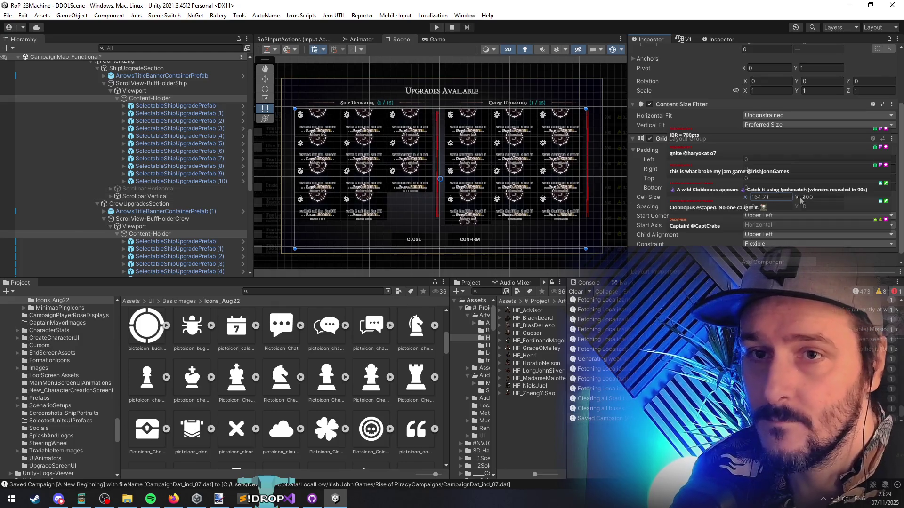
mouse_move(800, 200)
left_mouse_down()
mouse_move(188, 195)
mouse_move(894, 189)
mouse_move(864, 184)
mouse_move(806, 197)
left_mouse_up()
left_click_drag(748, 207, 762, 206)
type("150")
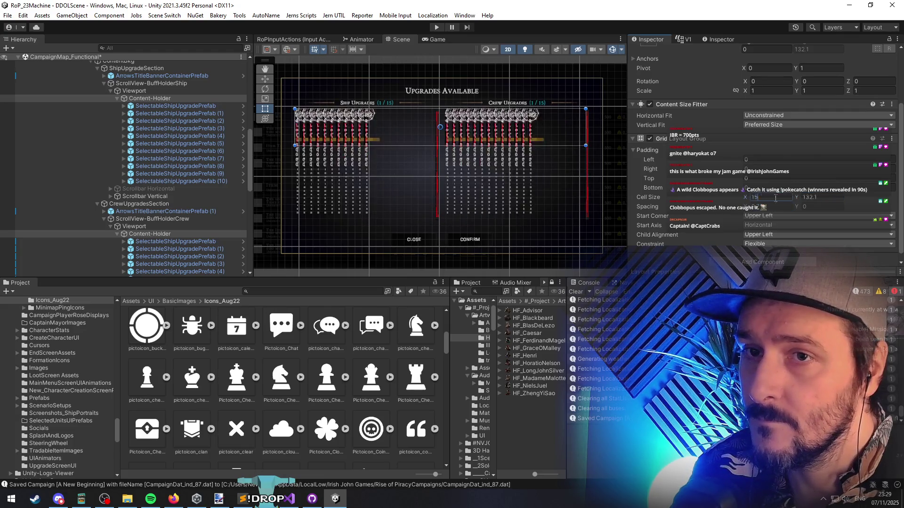
key("Return")
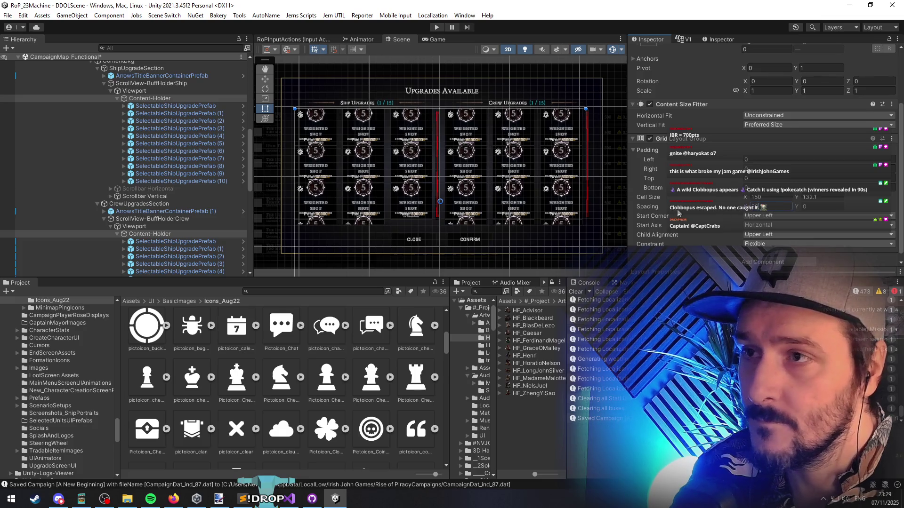
left_click_drag(796, 207, 879, 204)
type("1")
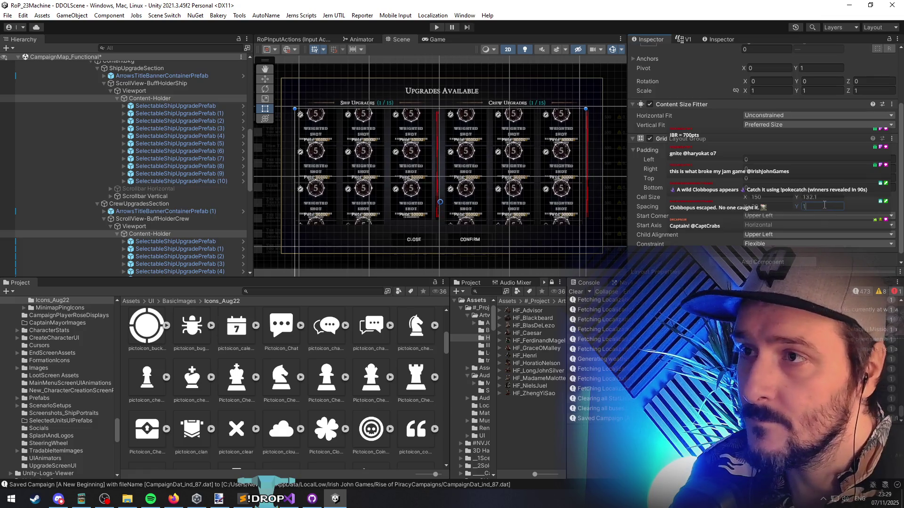
key("BackSpace")
type("20")
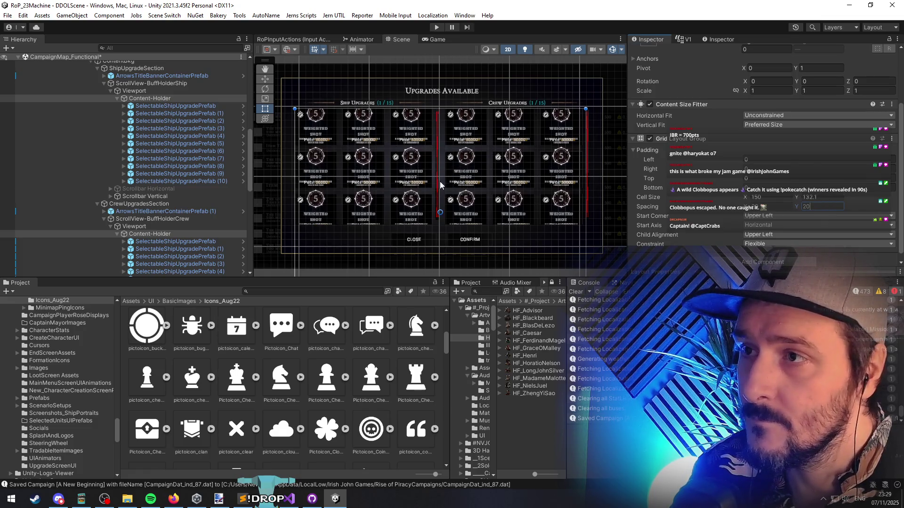
Set the grid's top padding to 20, cell height to 180, and spacing to 20 by 5
scroll(440, 185, "up", 6)
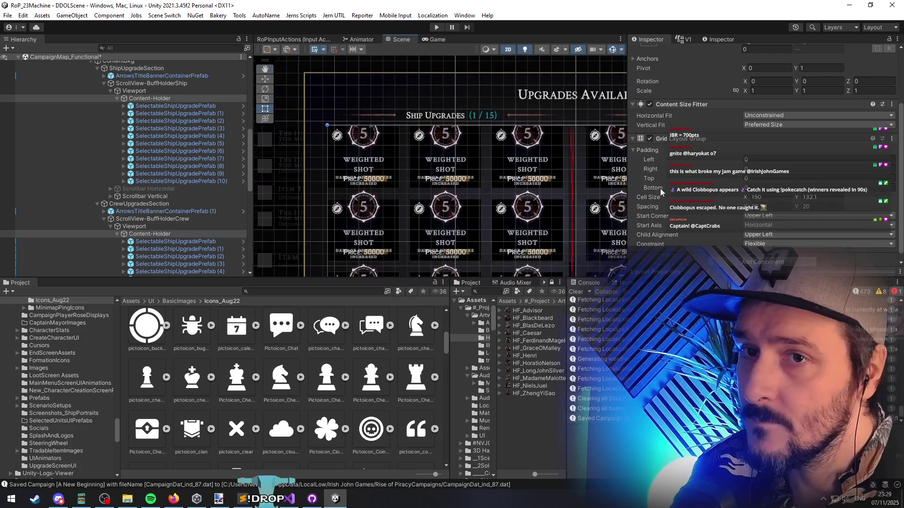
left_click(766, 179)
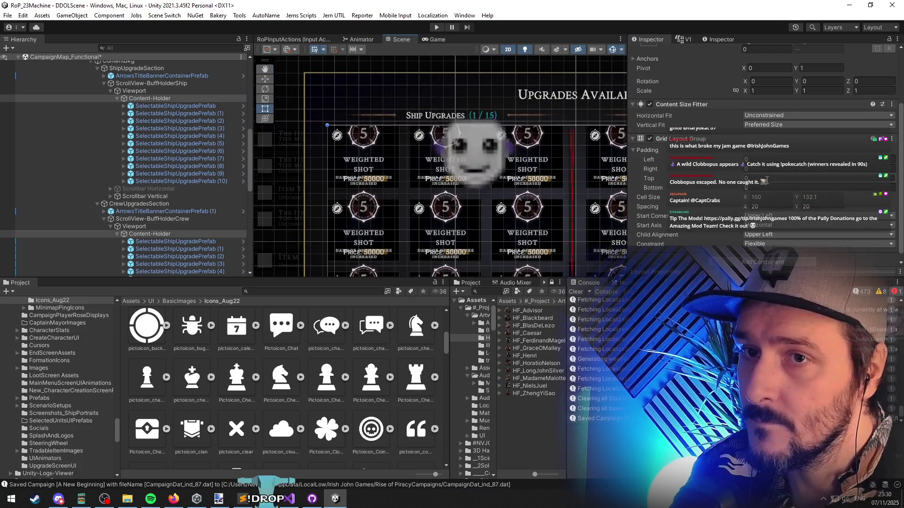
type("515")
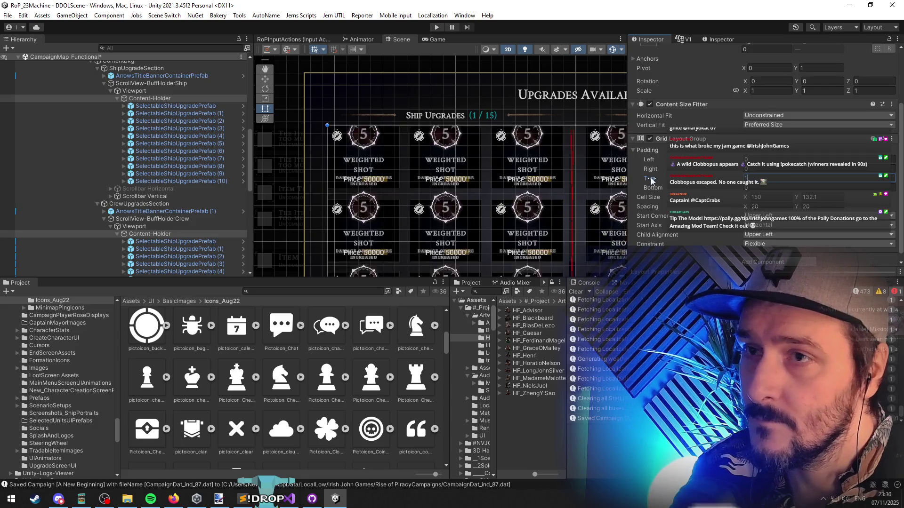
left_click_drag(513, 165, 438, 168)
type("20")
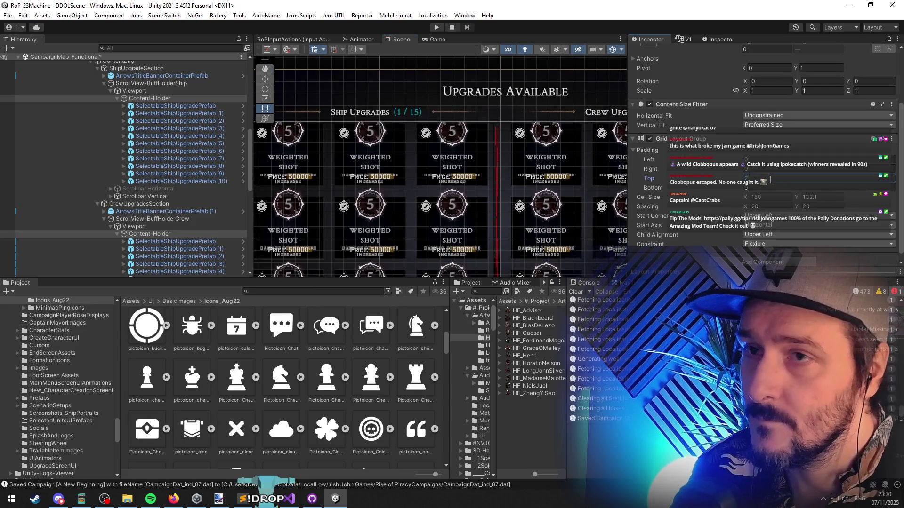
scroll(487, 160, "down", 3)
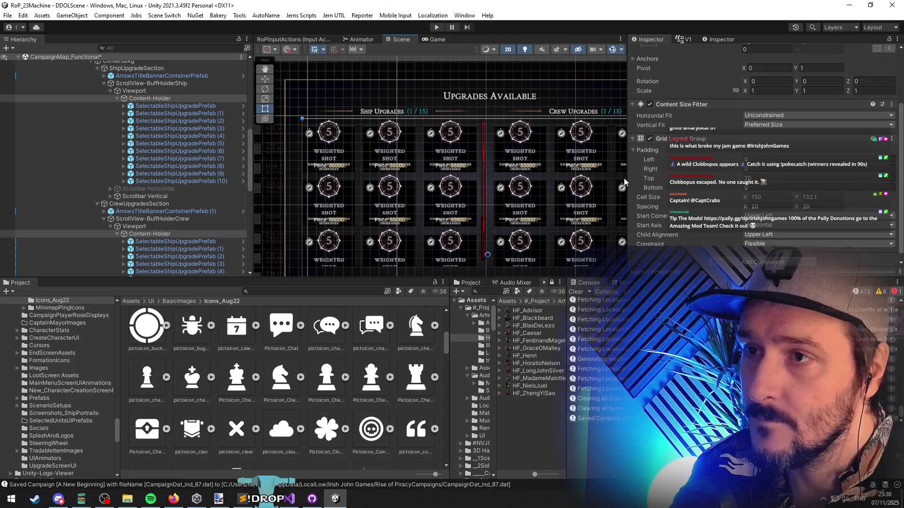
scroll(605, 179, "down", 3)
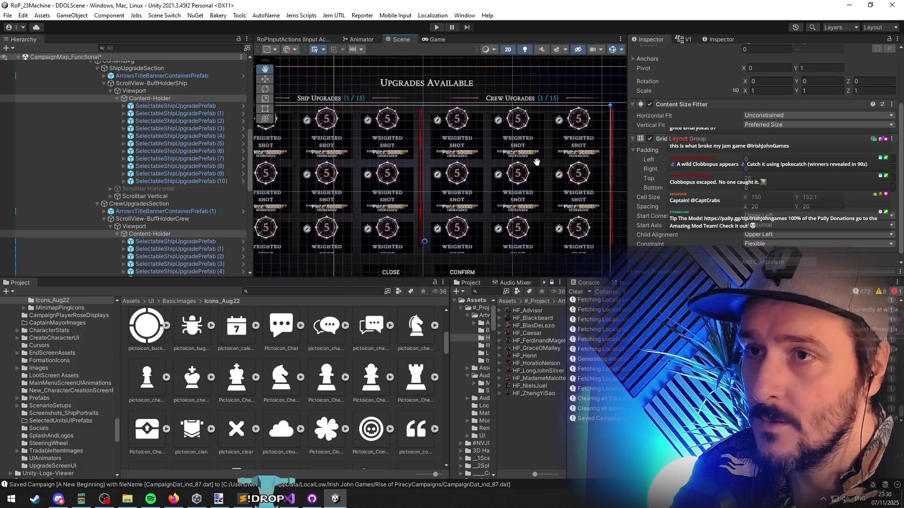
left_click_drag(546, 155, 548, 133)
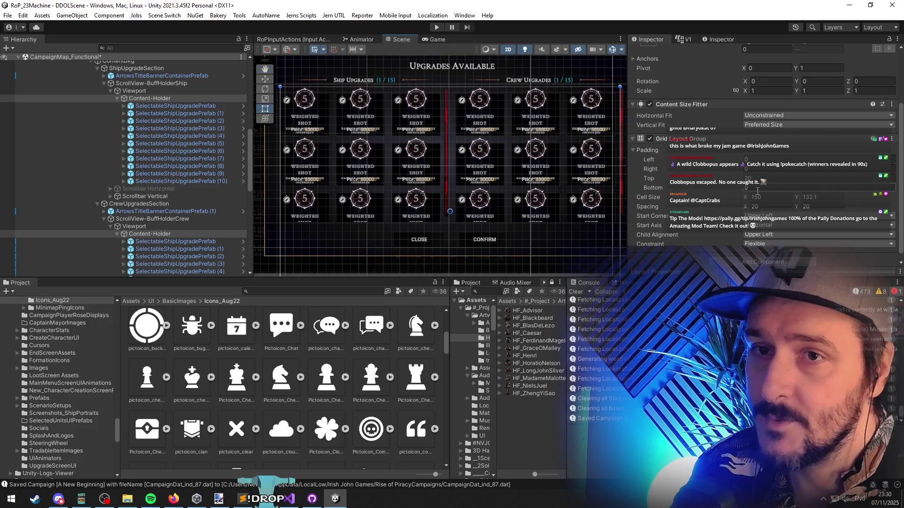
mouse_move(796, 199)
left_mouse_down()
mouse_move(898, 198)
mouse_move(45, 146)
mouse_move(884, 140)
mouse_move(687, 124)
mouse_move(636, 146)
left_mouse_up()
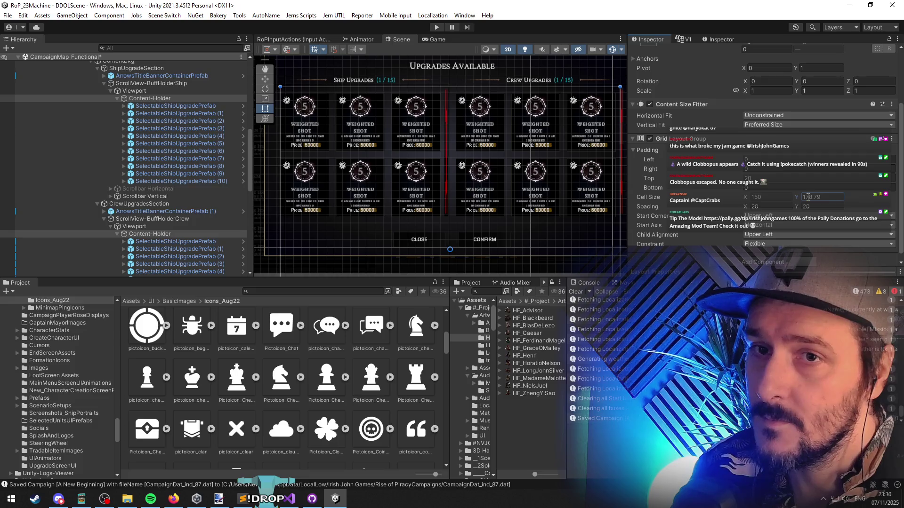
type("180")
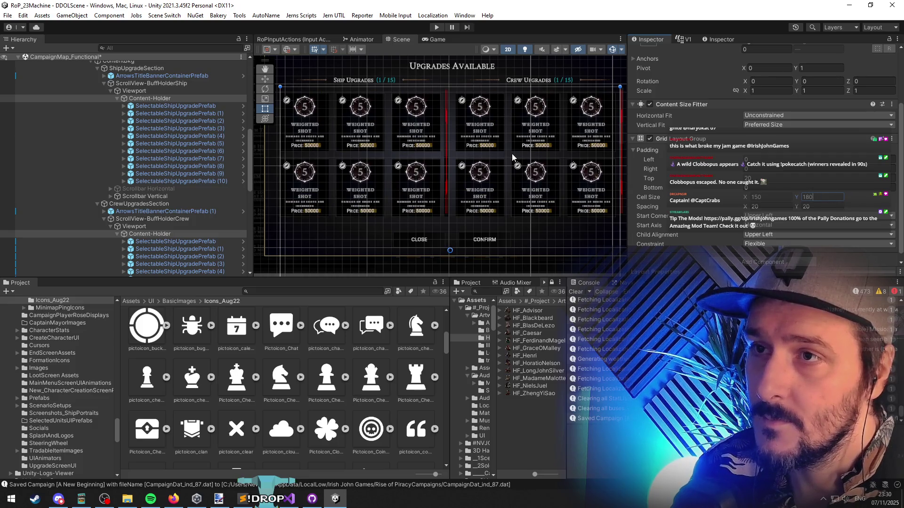
left_click_drag(500, 161, 510, 166)
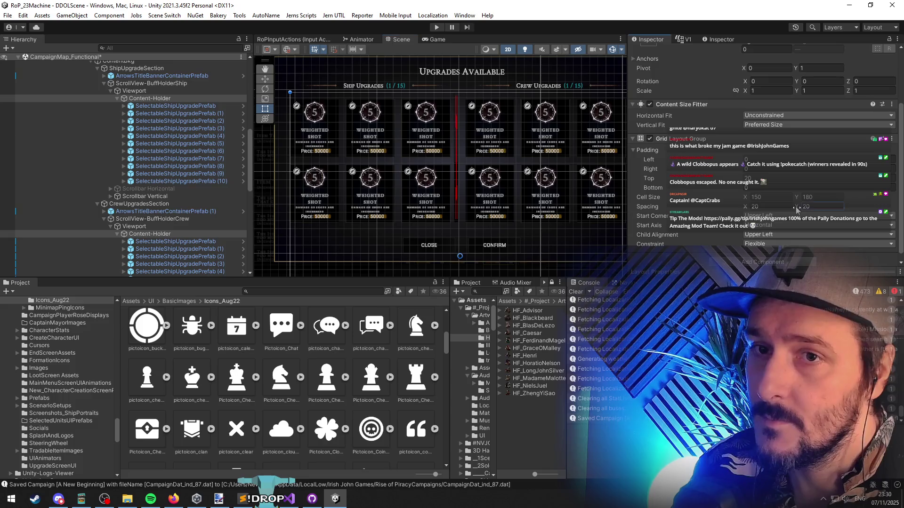
left_click_drag(796, 209, 768, 212)
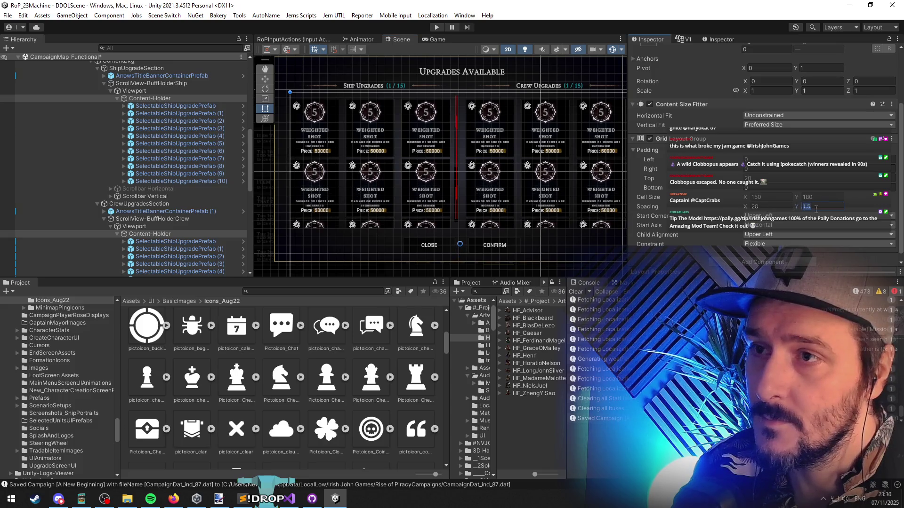
type("10")
type("5")
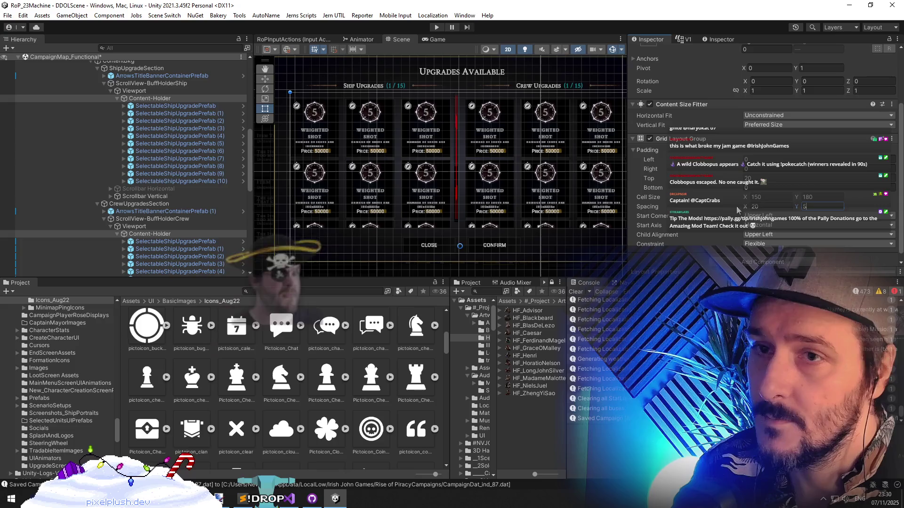
left_click(765, 206)
type("5")
key("BackSpace")
type("20")
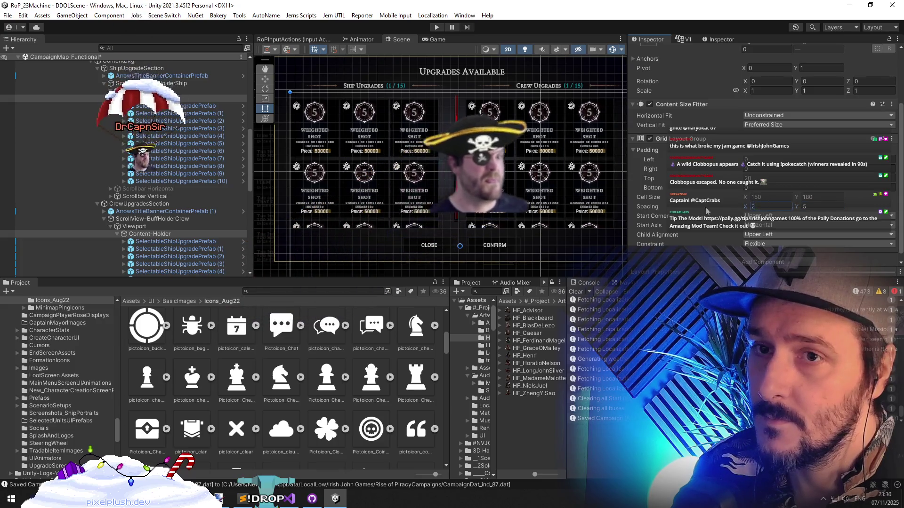
left_click(812, 206)
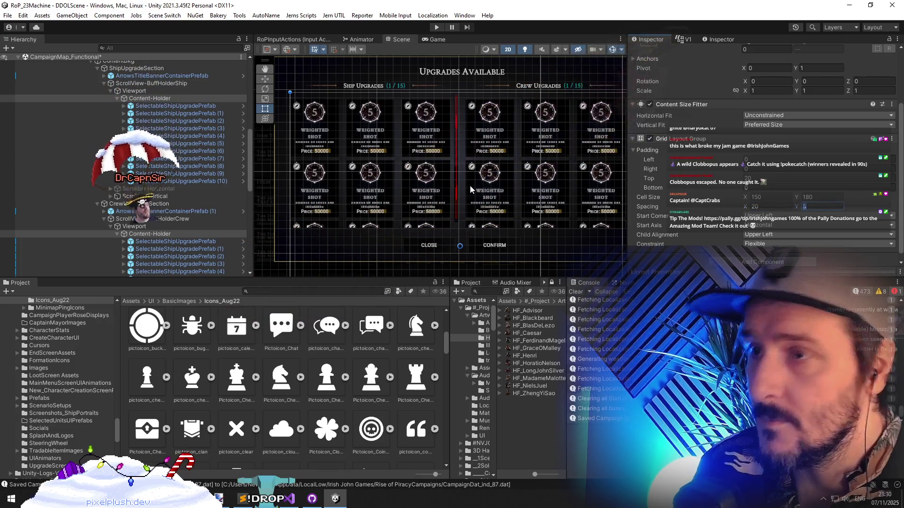
scroll(417, 154, "down", 3)
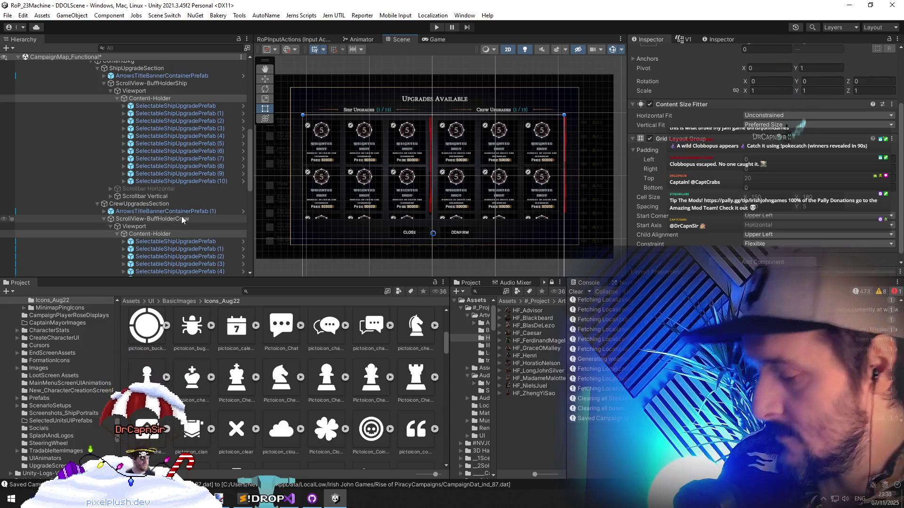
Switch off the upgrades popup and deactivate the Drydock screen
scroll(141, 198, "up", 8)
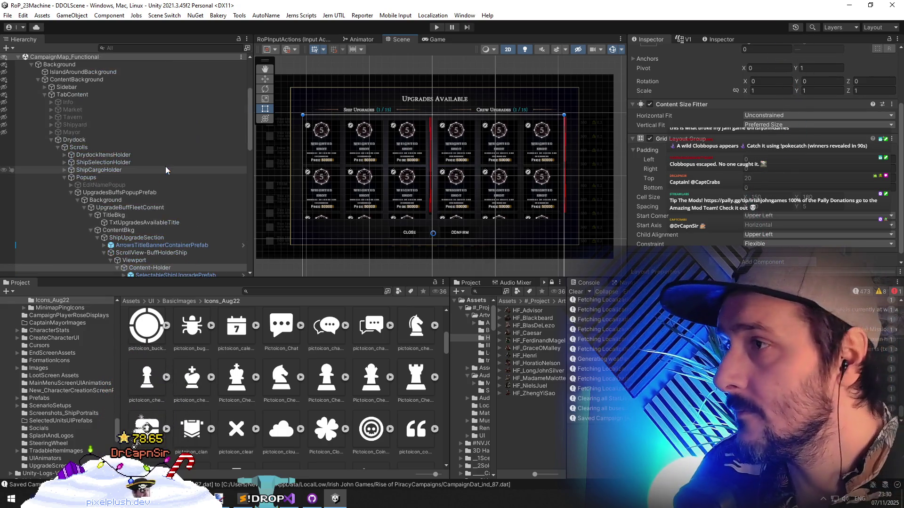
left_click(108, 177)
left_click(110, 193)
key("alt+shift+a")
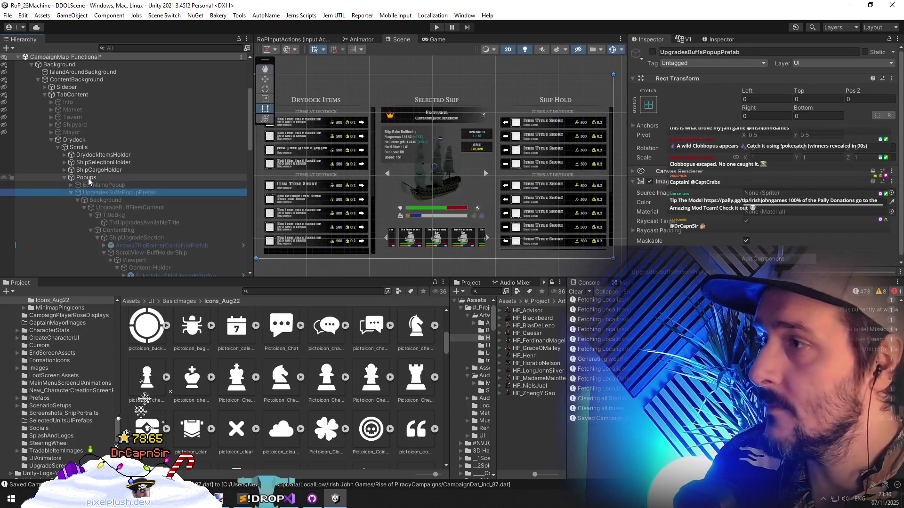
left_click(64, 148)
left_click(79, 147)
left_click(78, 139)
scroll(115, 129, "up", 5)
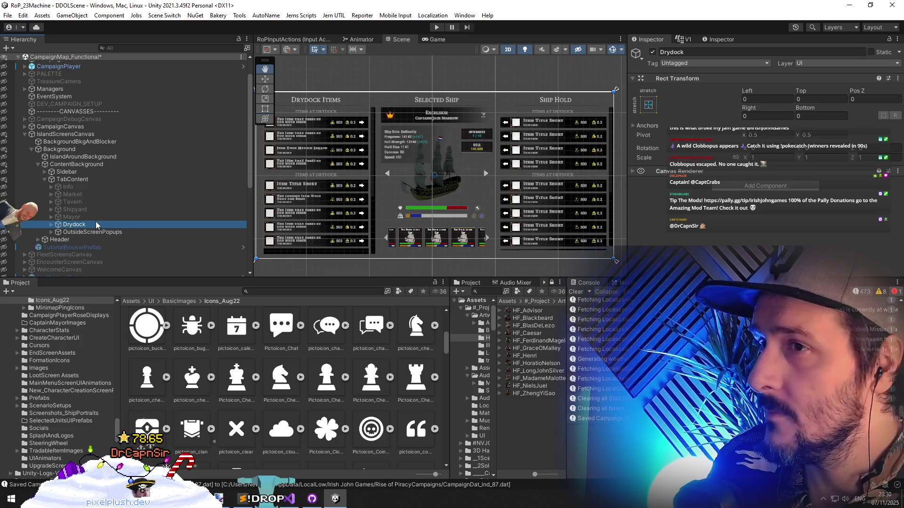
key("alt+shift+a")
Reactivate the Info tab, unload CampaignMap_Functional, and start play mode
key("alt+shift+a")
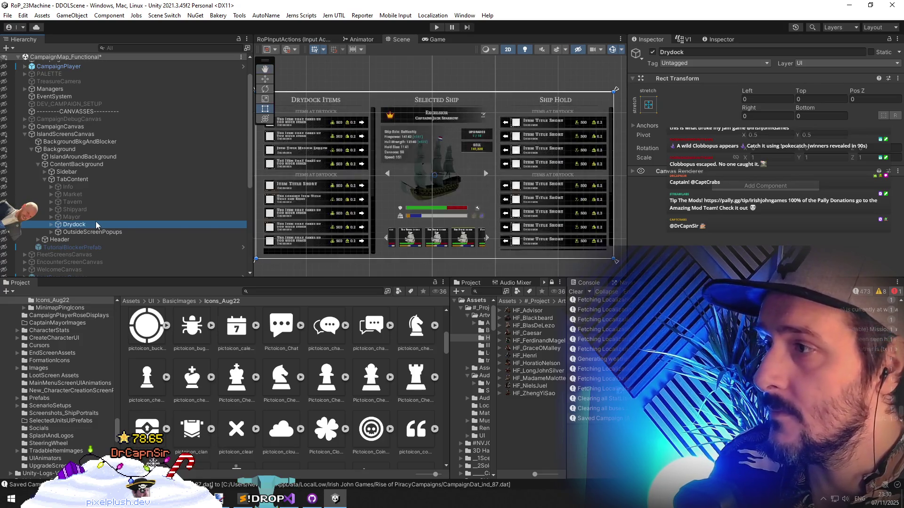
key("alt+shift+a")
left_click(113, 187)
key("alt+shift+a")
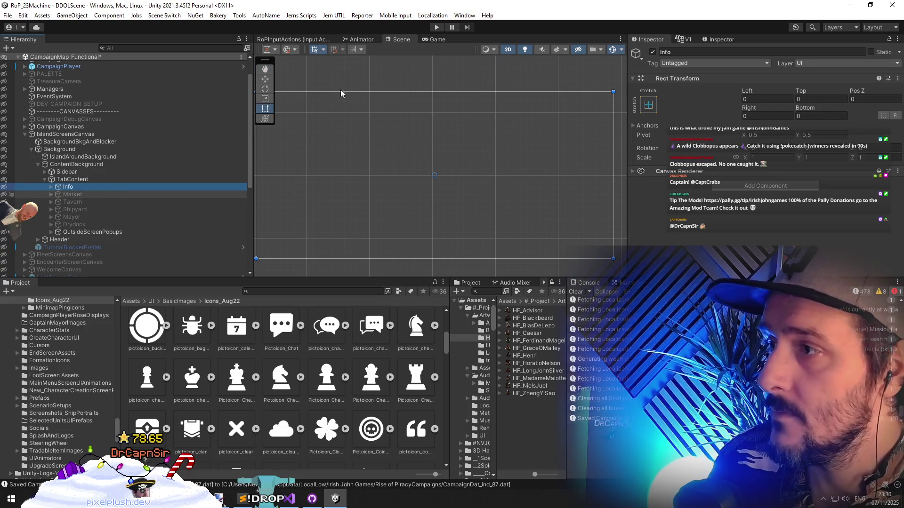
right_click(81, 57)
left_click(115, 110)
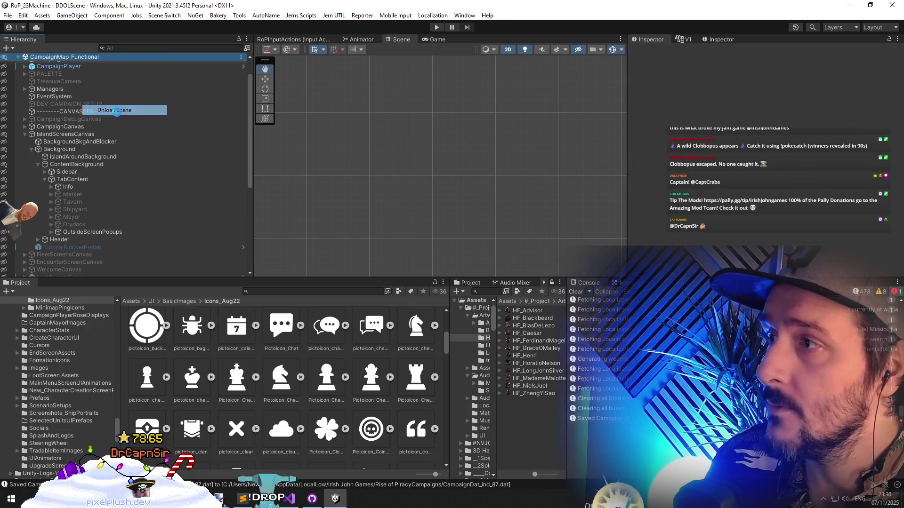
left_click(436, 27)
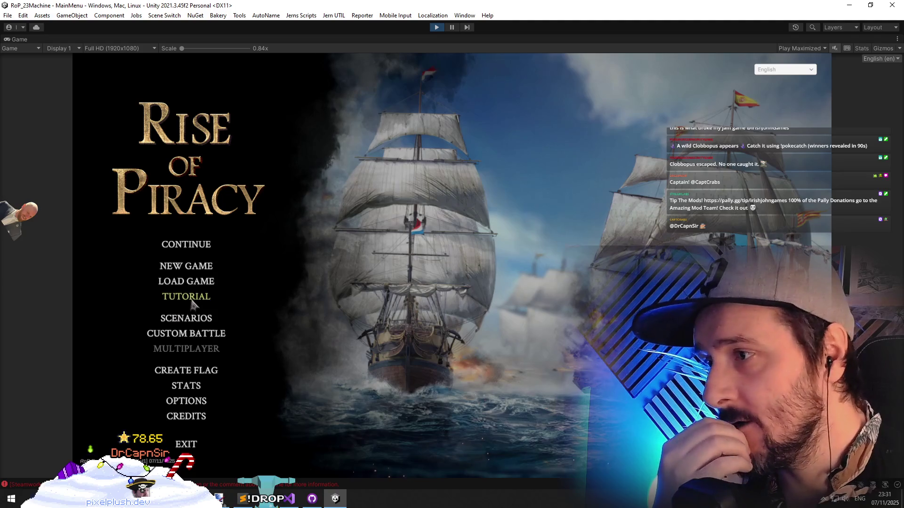
Start a new game with the A New Beginning campaign and confirm the captain
left_click(195, 271)
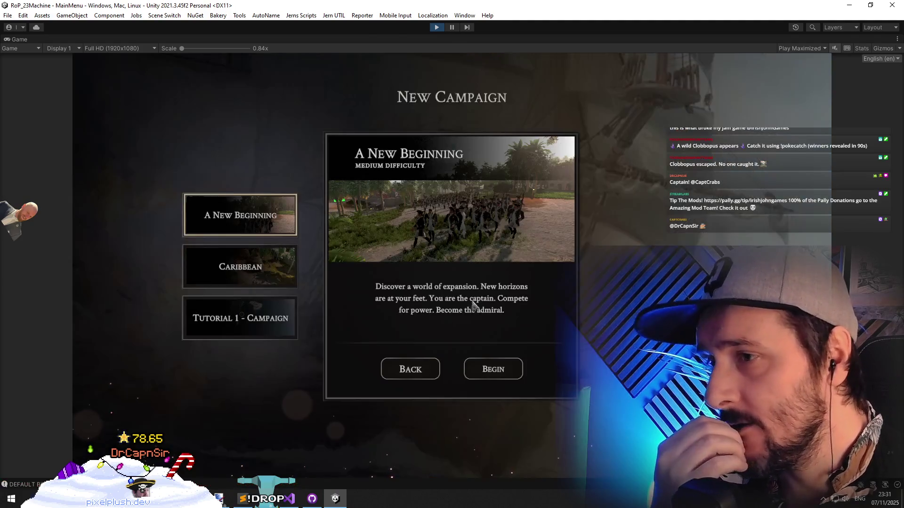
left_click(503, 374)
left_click(447, 440)
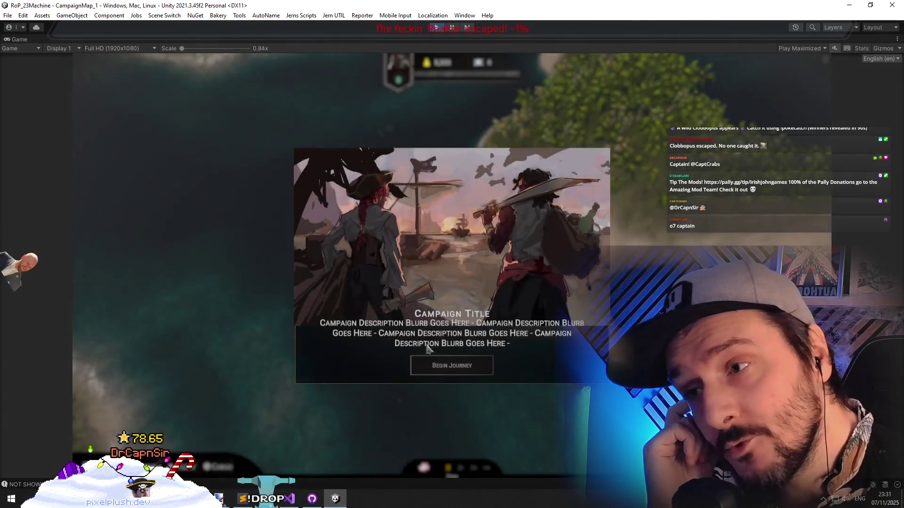
Dismiss the campaign intro and set the ship's course on the CampaignMap_1 sea map
left_click(448, 366)
scroll(286, 374, "down", 3)
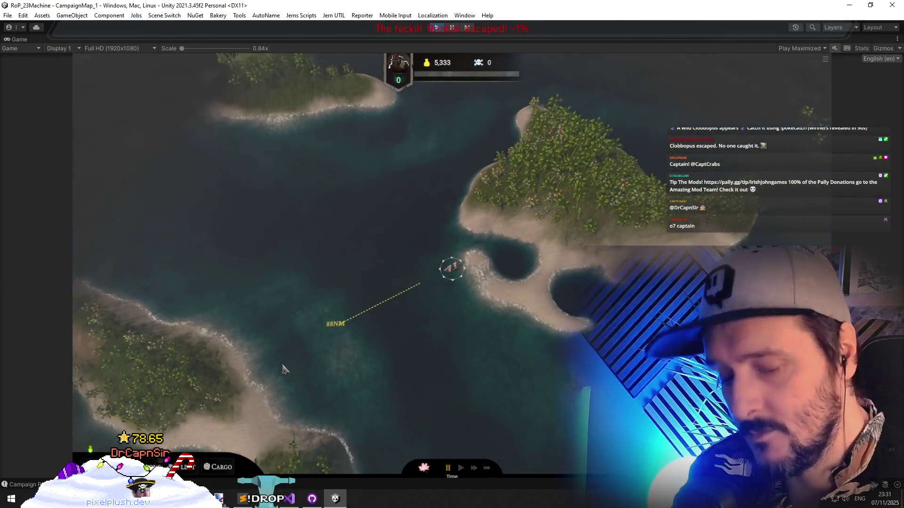
left_click(132, 420)
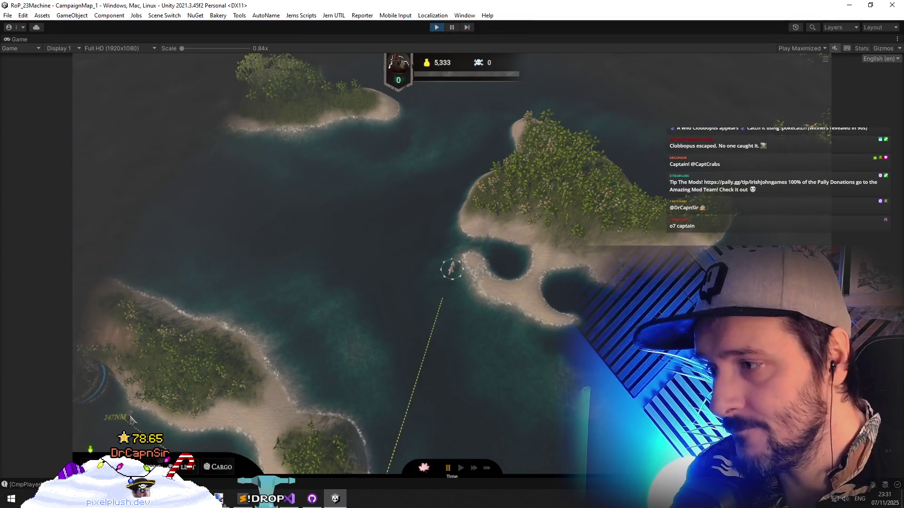
Resume the game, enter Gilsano Skerry's drydock and scroll the flagship's Upgrades Available list
left_click(451, 28)
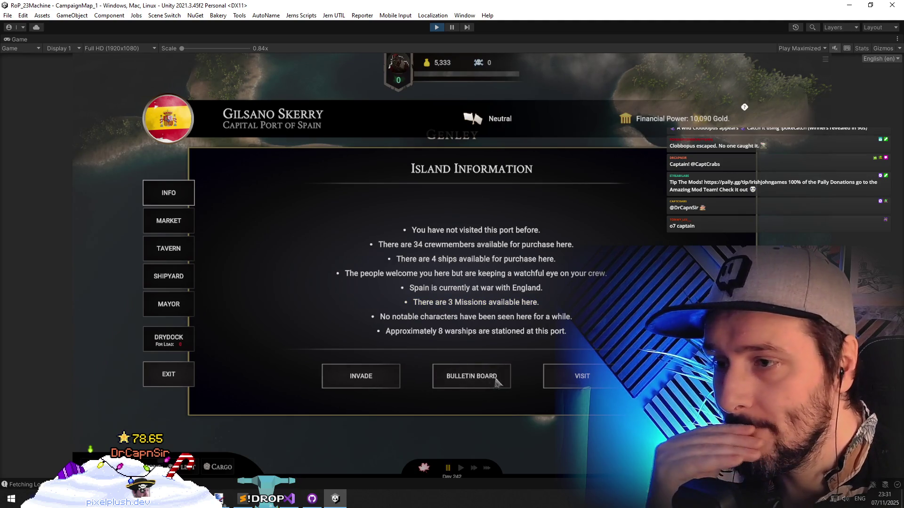
left_click(171, 348)
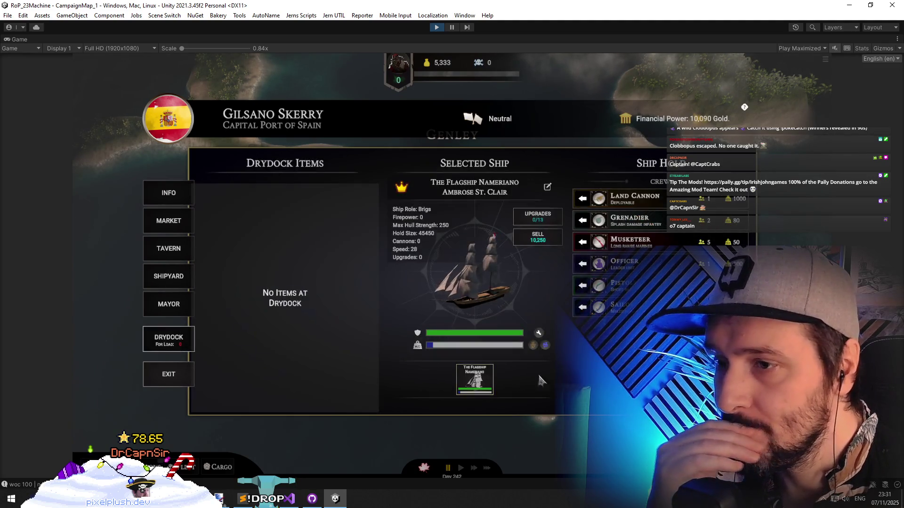
left_click(533, 235)
scroll(414, 306, "down", 2)
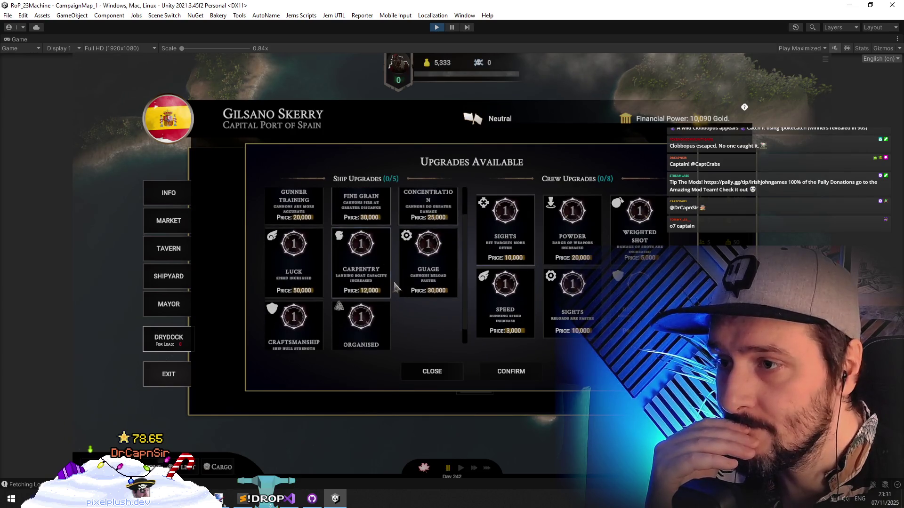
scroll(463, 320, "down", 1)
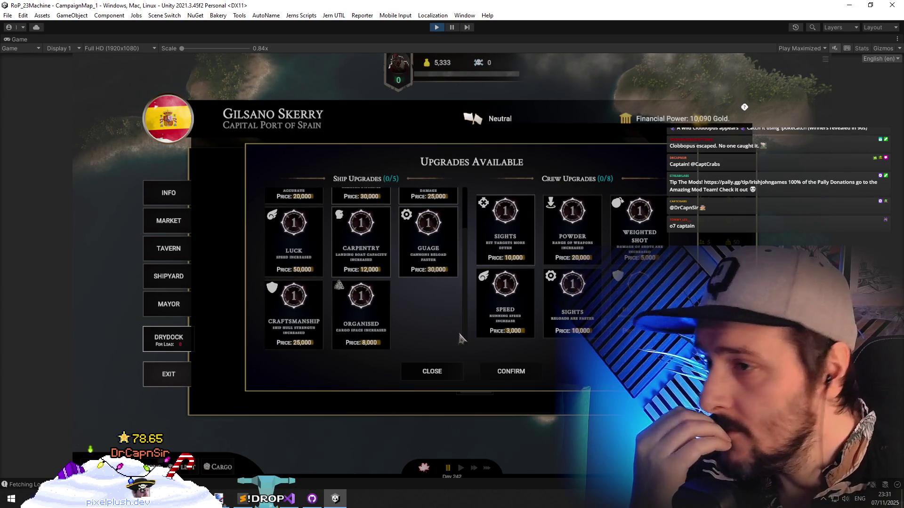
scroll(460, 337, "up", 3)
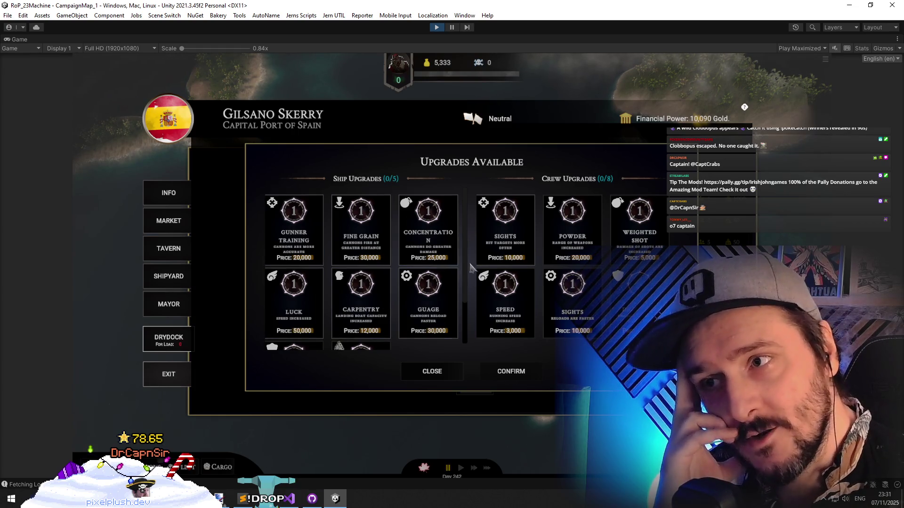
Close the upgrades popup, then reopen it and close it again to test it
scroll(468, 282, "down", 1)
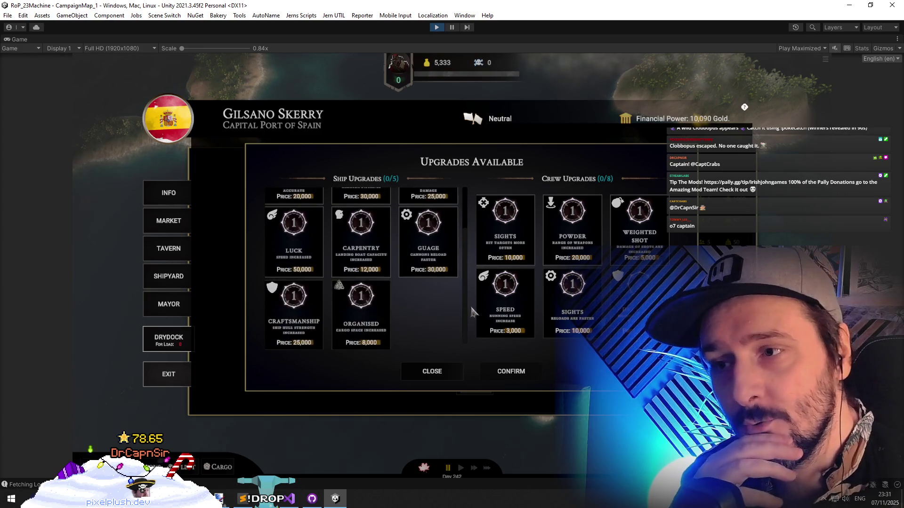
scroll(475, 325, "up", 1)
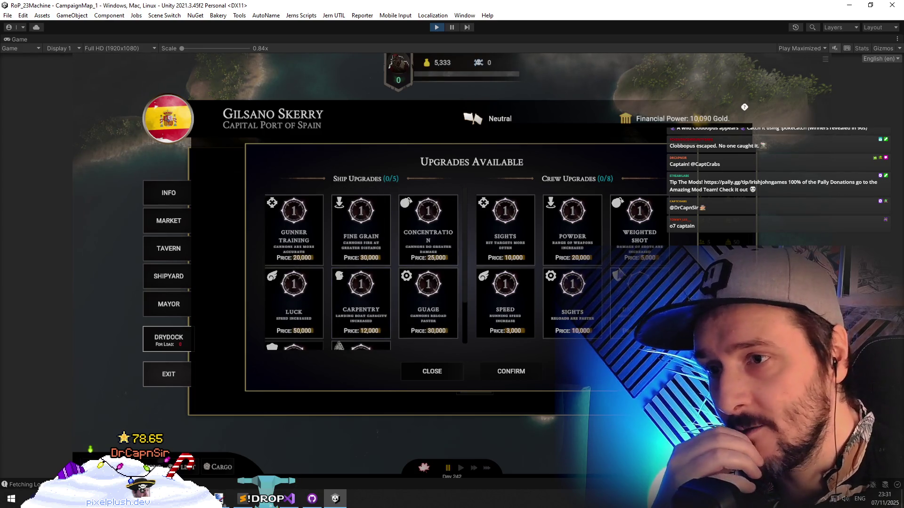
left_click(433, 373)
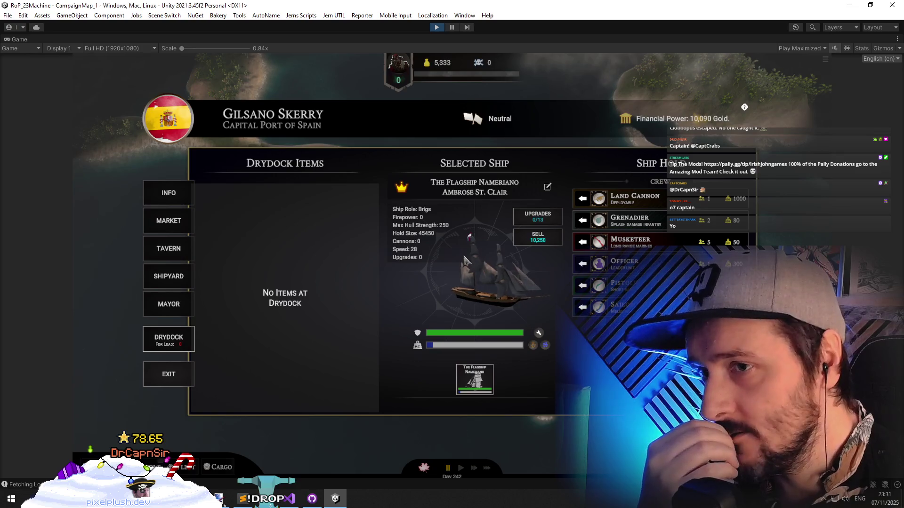
left_click(538, 221)
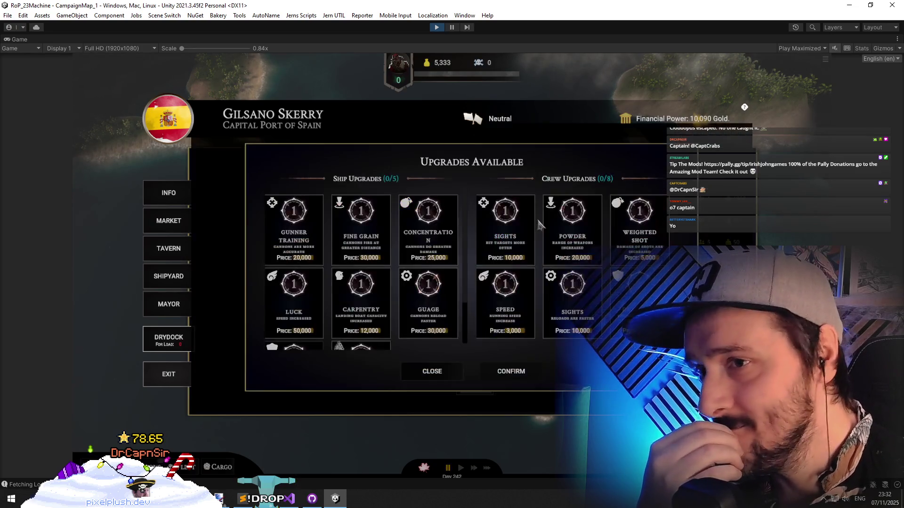
left_click(441, 373)
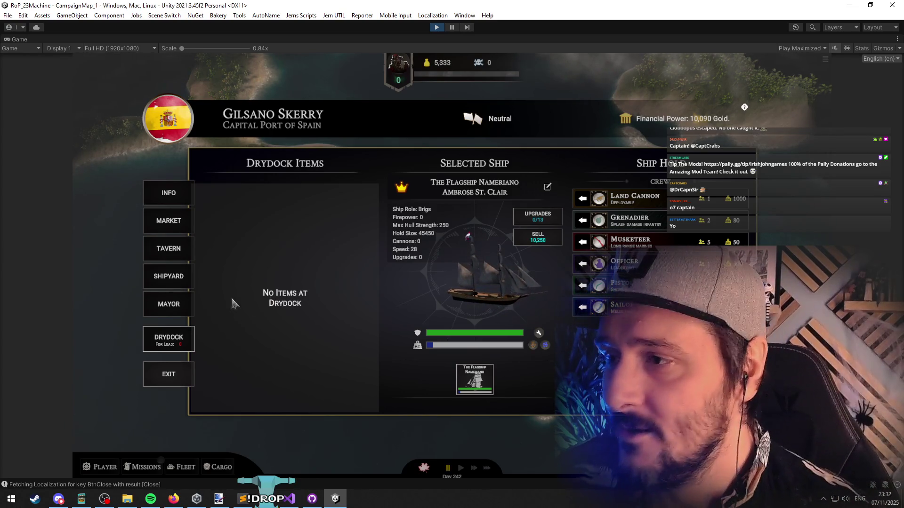
Buy the Speed crew upgrade for 3,000 gold, leaving 2,333, then exit the port with Escape
left_click(519, 232)
left_click(526, 221)
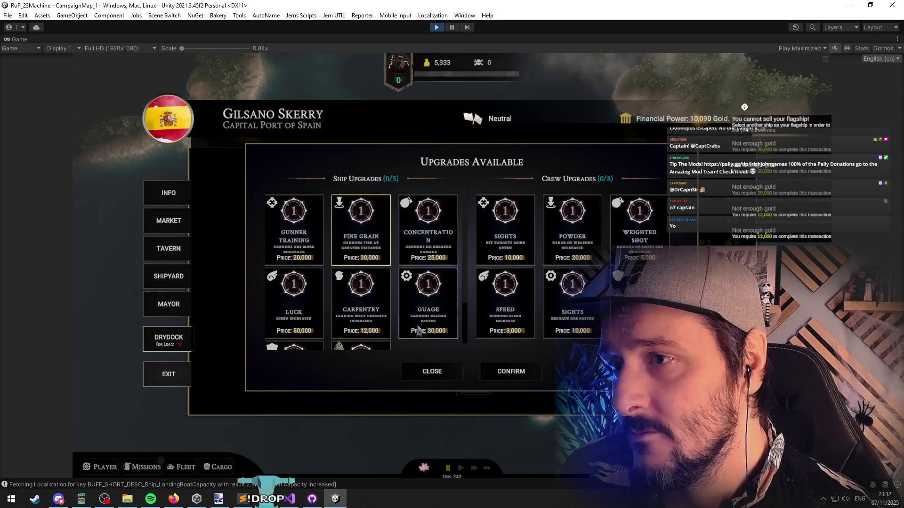
scroll(417, 329, "down", 3)
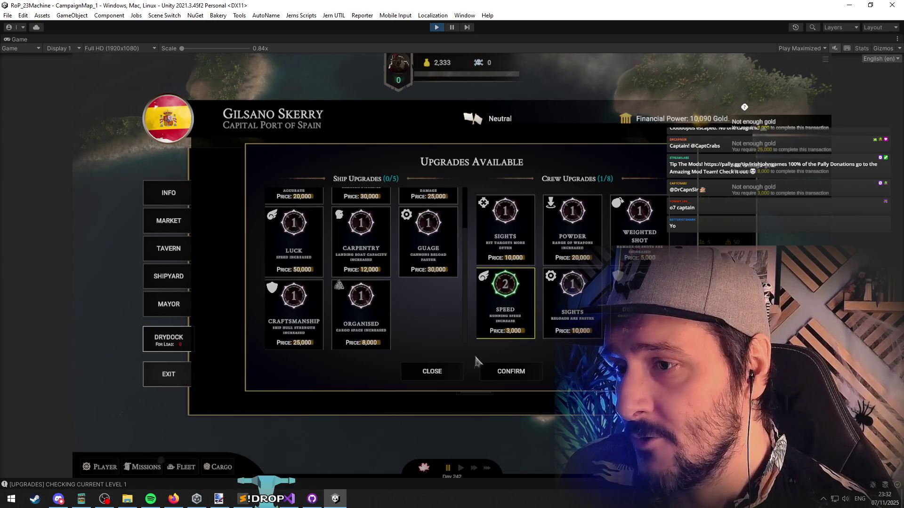
key("Escape")
key("Escape")
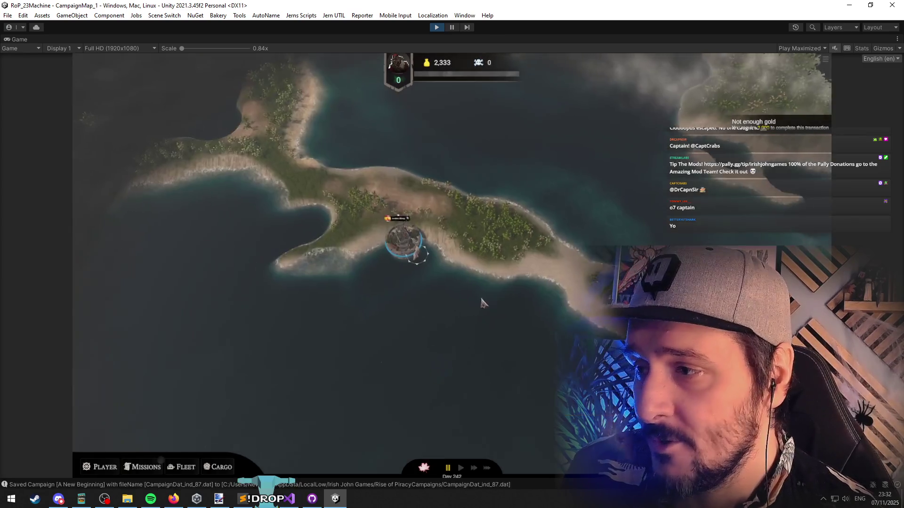
Exit play mode with the toolbar Play button to restore the editor layout
left_click(437, 28)
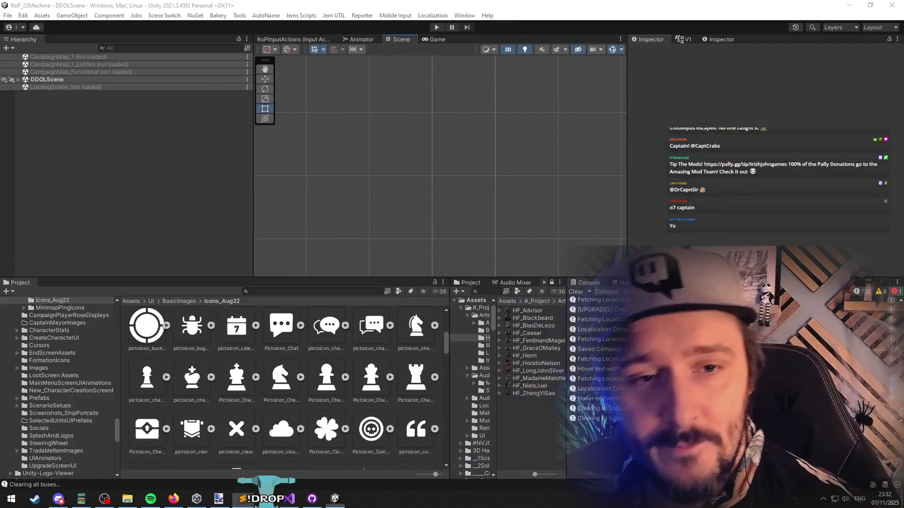